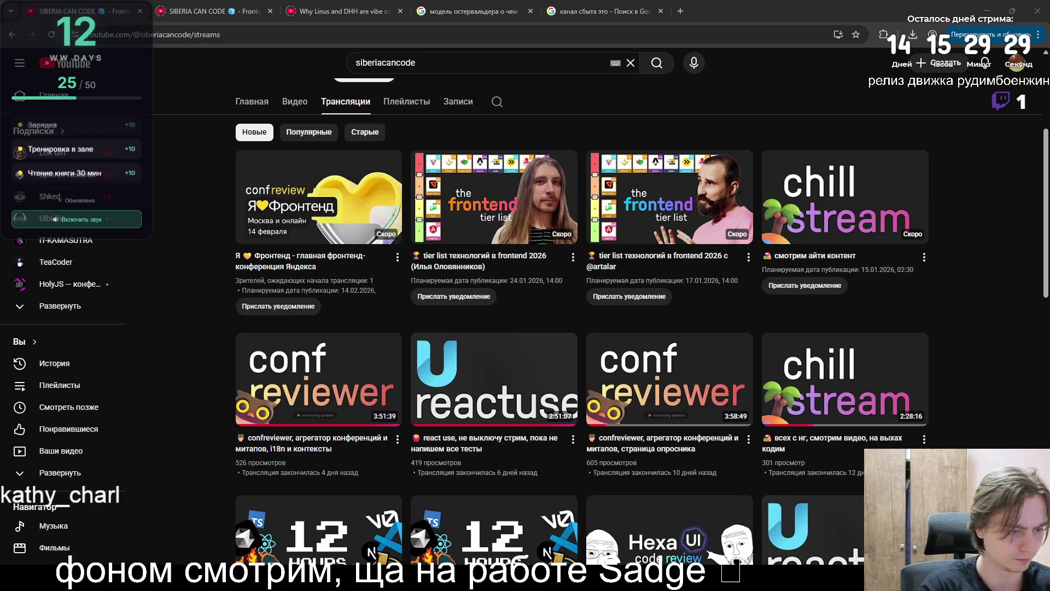
- Open a new browser tab showing the Google start page
click(681, 11)
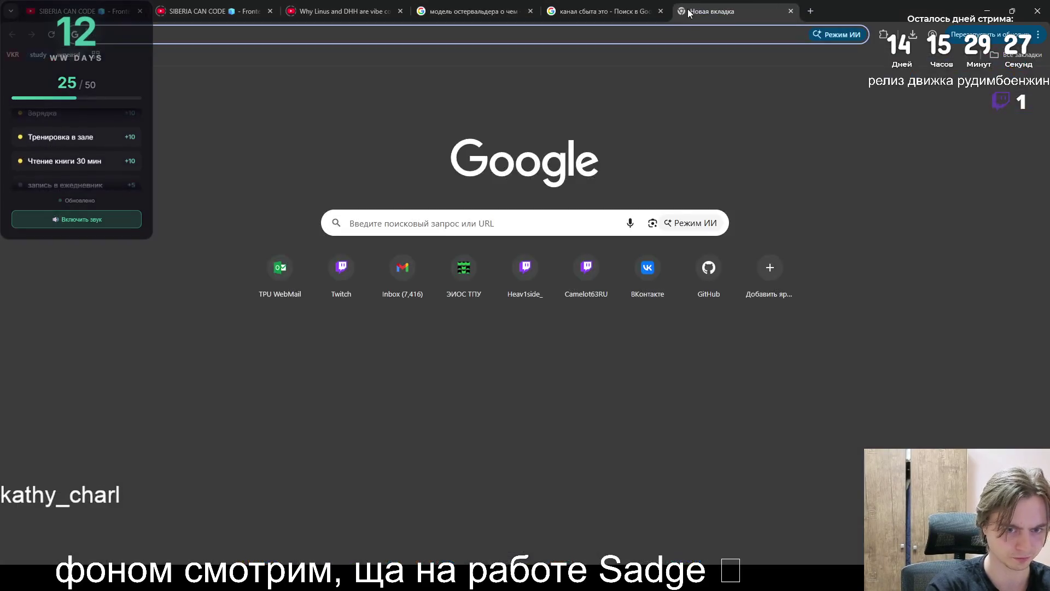
- Search Google for 'ТАСР это' from the address bar
text(n)
key(BackSpace)
text(ТАСР)
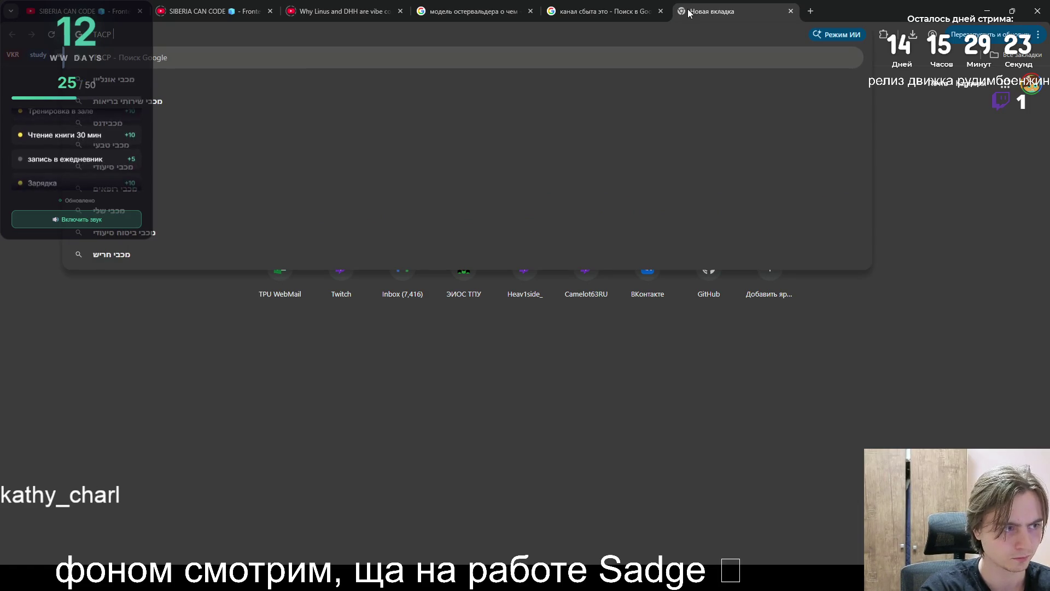
text( это)
key(Return)
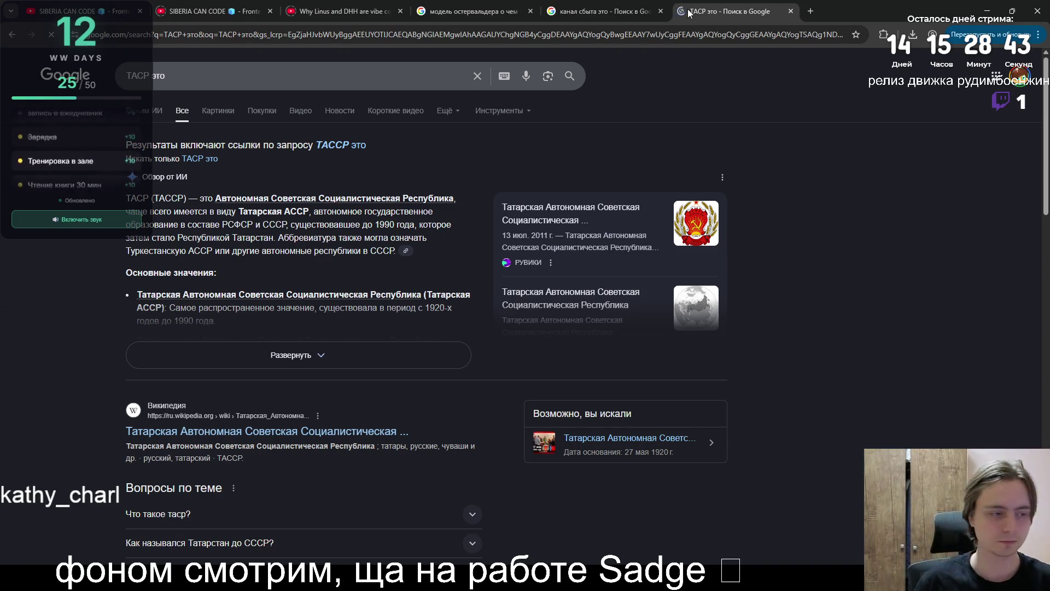
- Expand and read the AI overview on ТАСР, then return to the Linus and DHH video
scroll(632, 70, down, 1)
scroll(631, 74, down, 2)
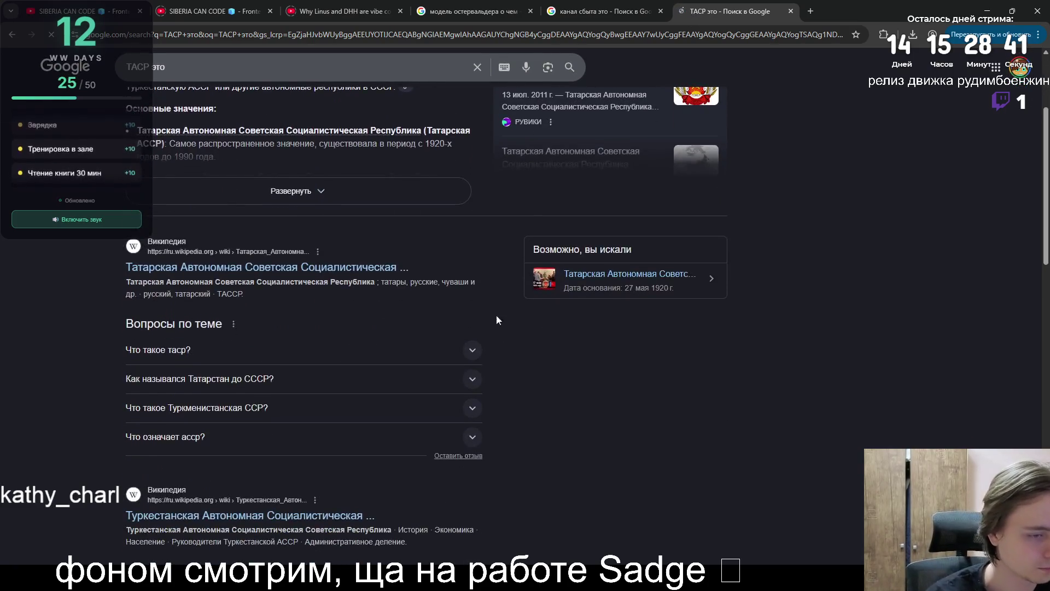
click(473, 349)
click(345, 196)
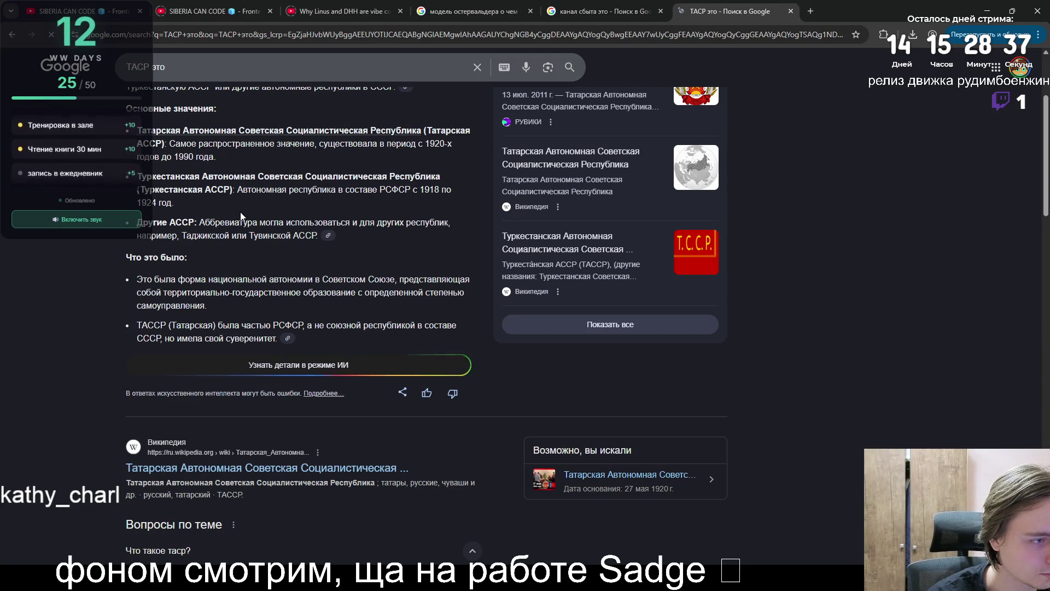
scroll(239, 220, down, 5)
scroll(238, 220, down, 5)
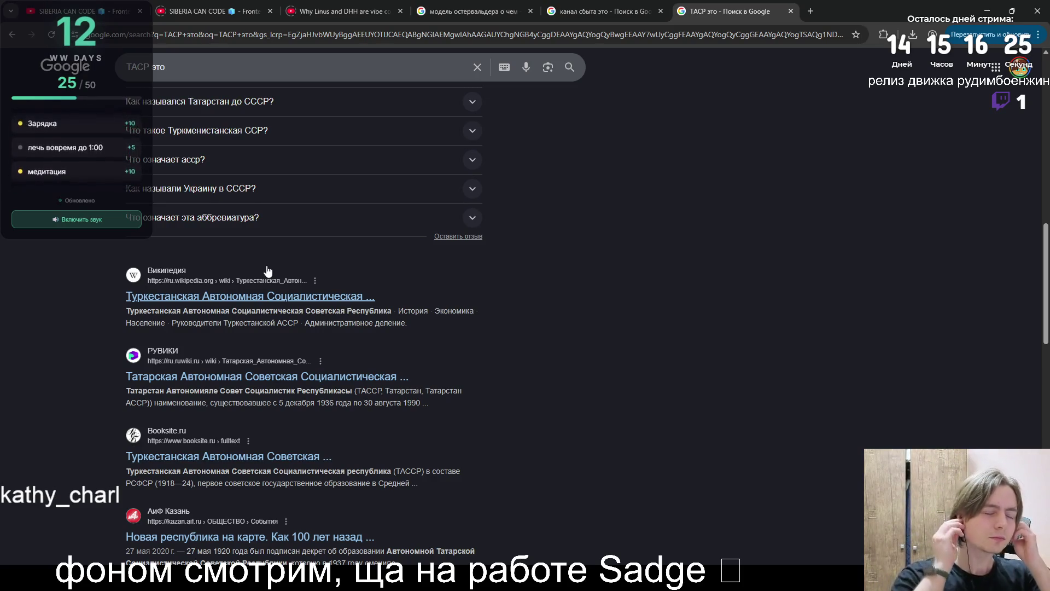
click(337, 4)
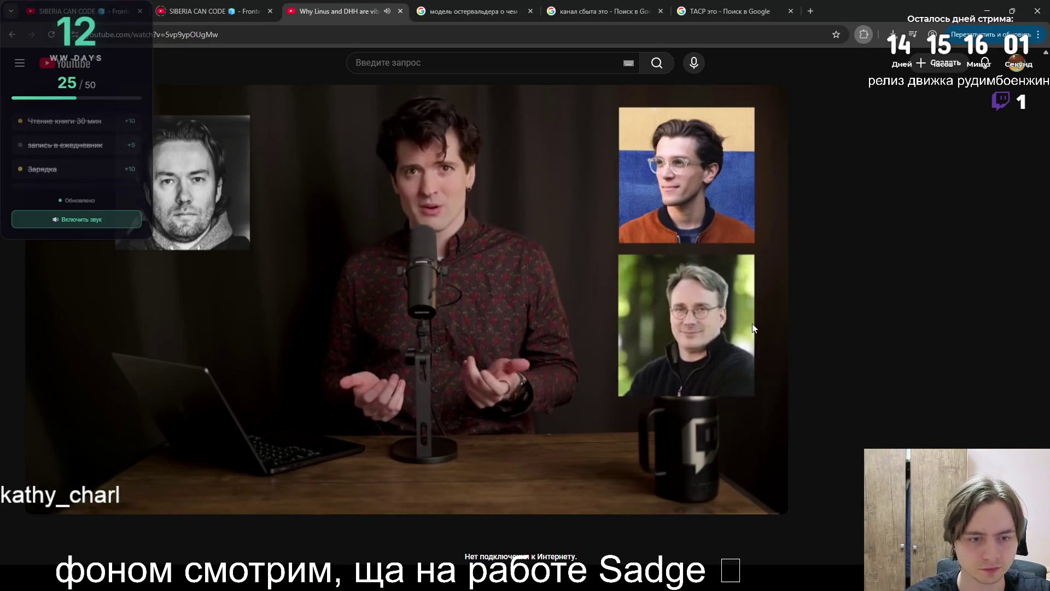
- Open the extensions page, move its tab earlier, and load the Chrome Web Store
key(ctrl+shift+e)
drag(811, 5, 382, 11)
click(68, 286)
click(300, 11)
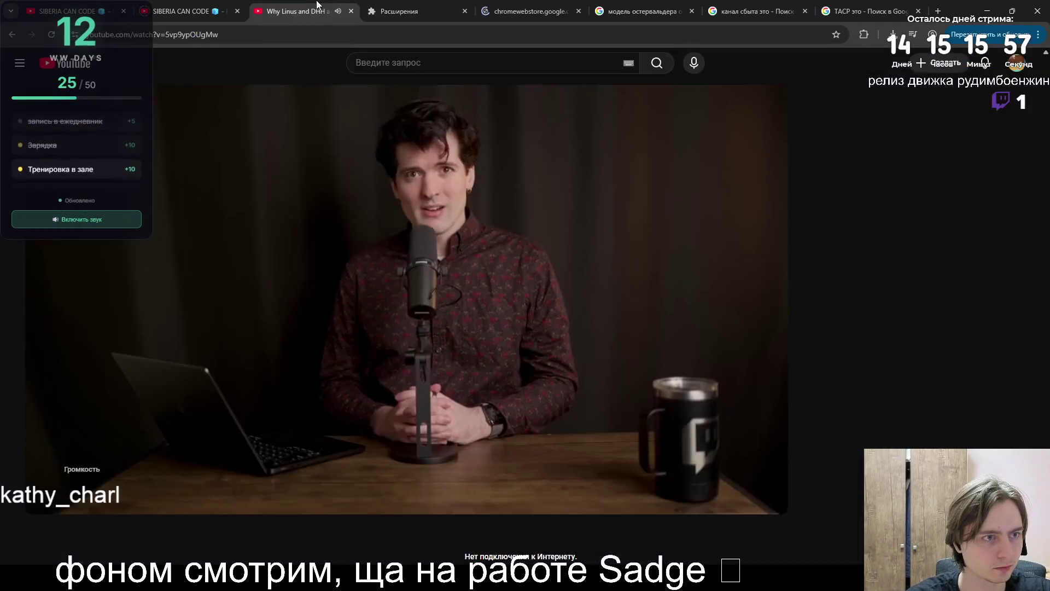
click(502, 7)
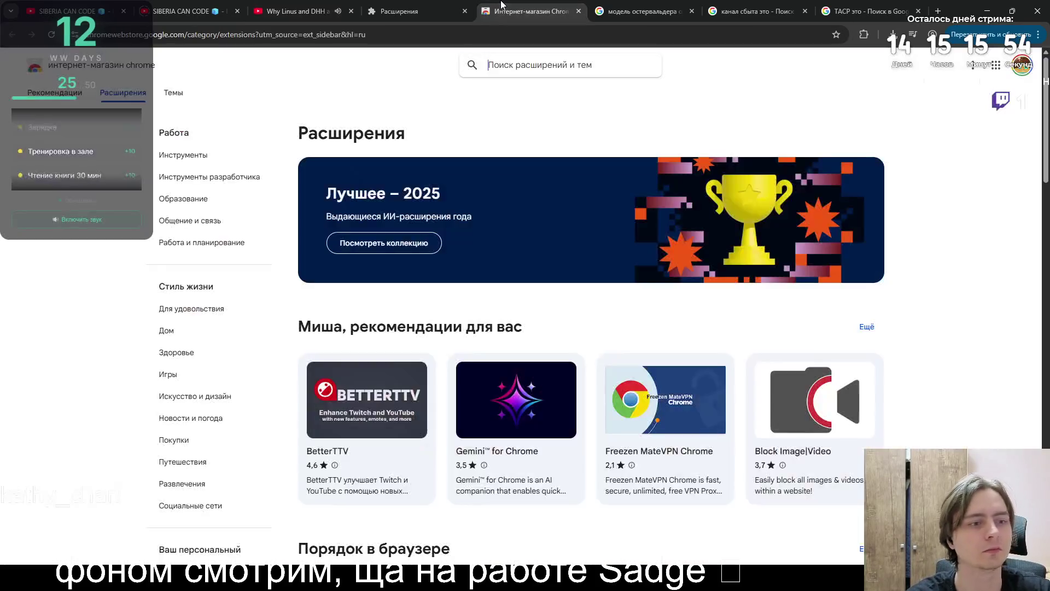
- Browse the store catalogue and view the Gemini for Chrome extension details
click(526, 68)
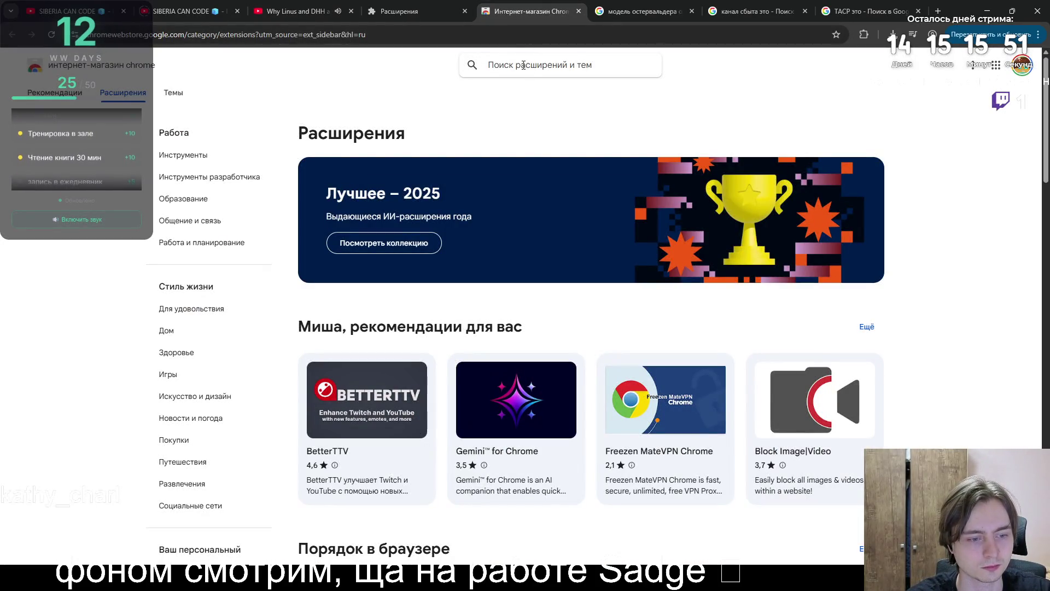
scroll(520, 71, down, 5)
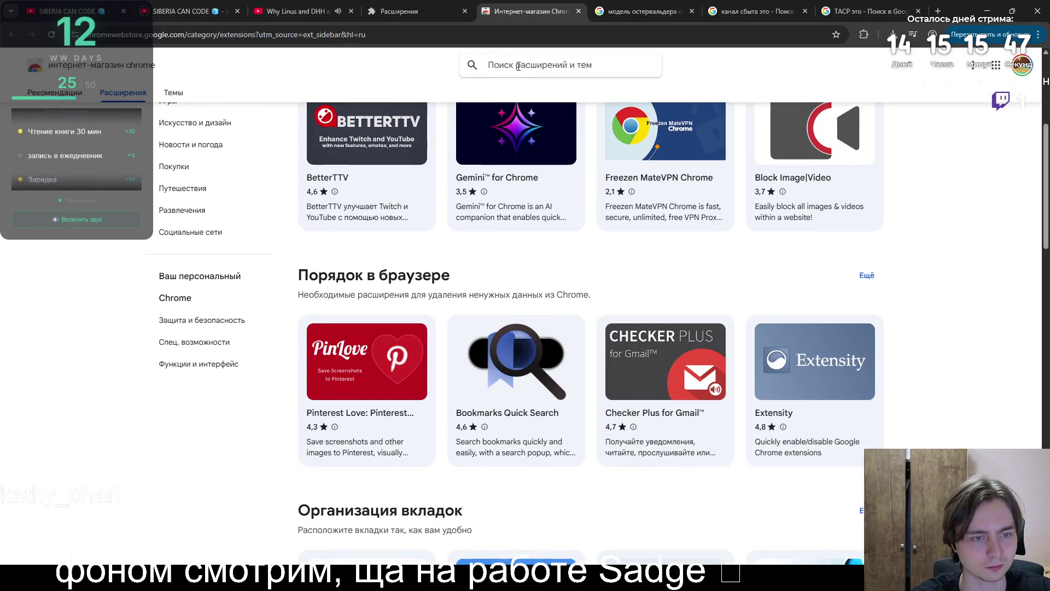
click(508, 189)
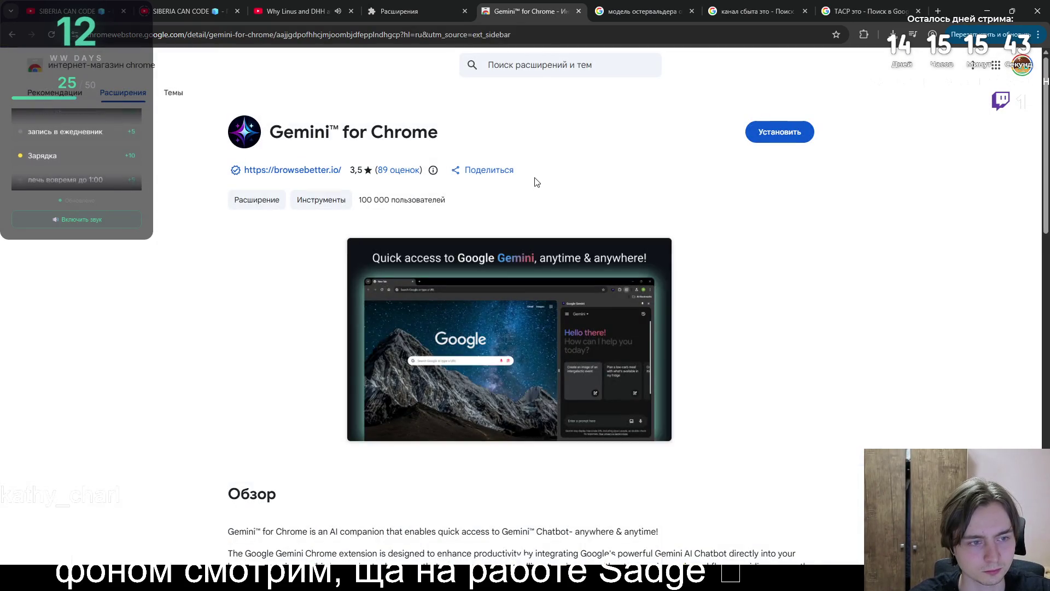
scroll(537, 182, down, 5)
key(alt+Left)
scroll(523, 152, down, 3)
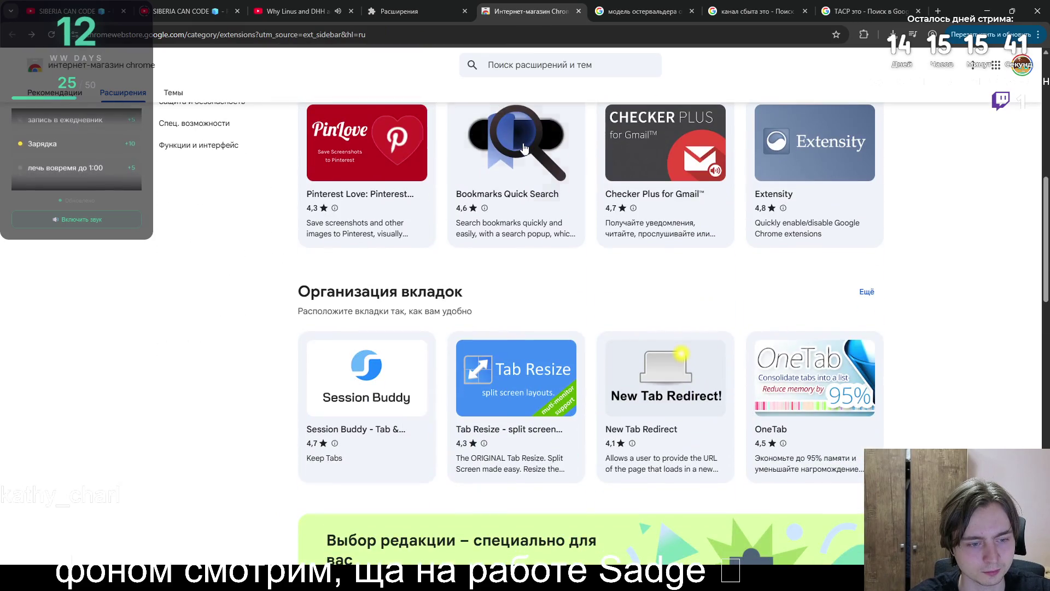
- After a mistyped store search, open BlockTube's options from the installed extensions menu
click(508, 61)
text(идщ)
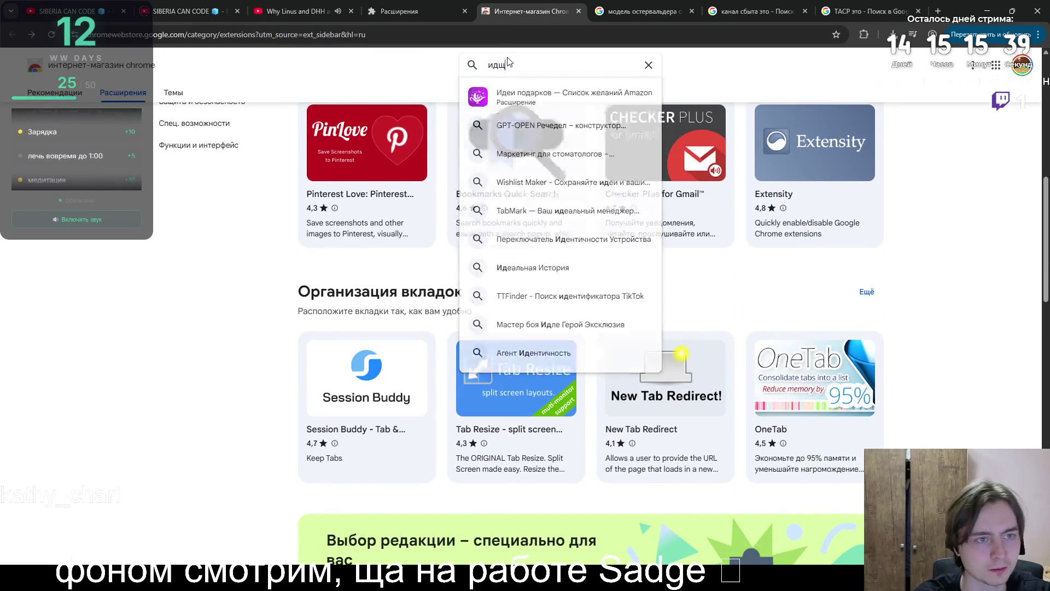
key(ctrl+a)
click(864, 35)
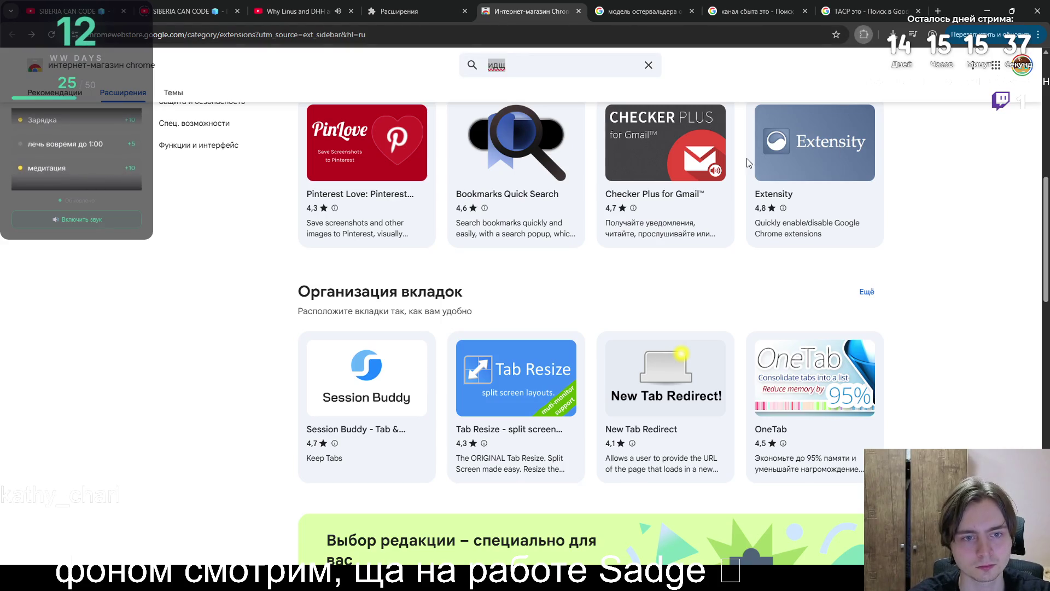
click(795, 96)
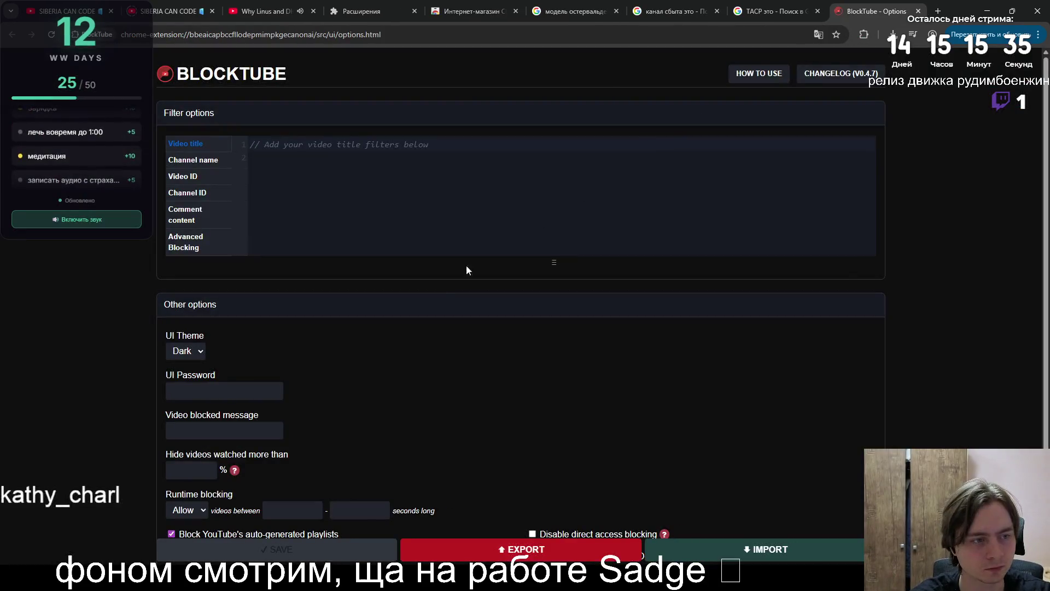
- Close BlockTube's options, search the store for 'block youtube' and open YTBlock's details
scroll(428, 292, down, 2)
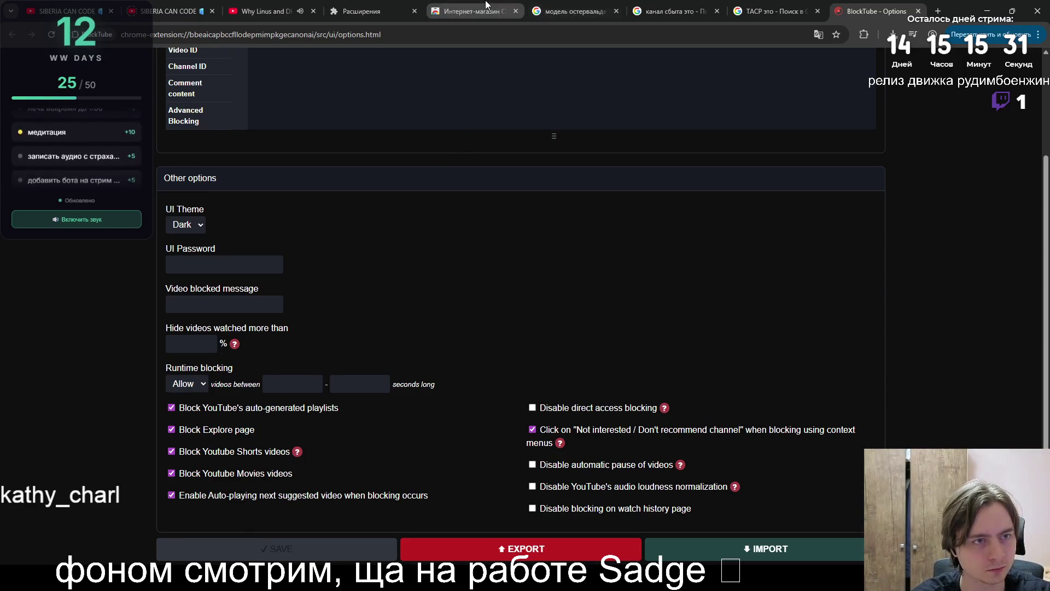
click(471, 11)
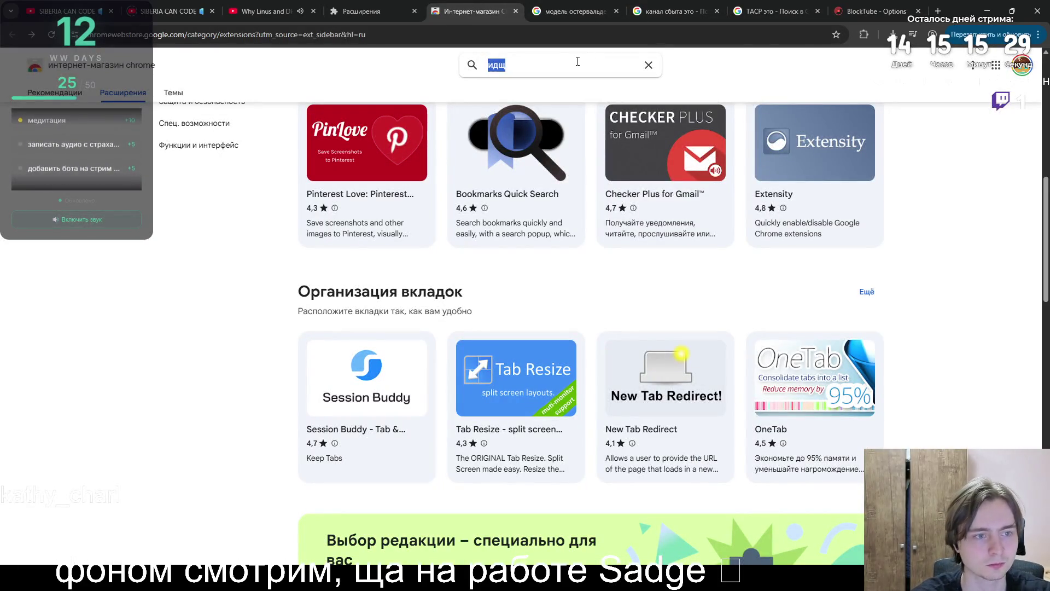
click(918, 11)
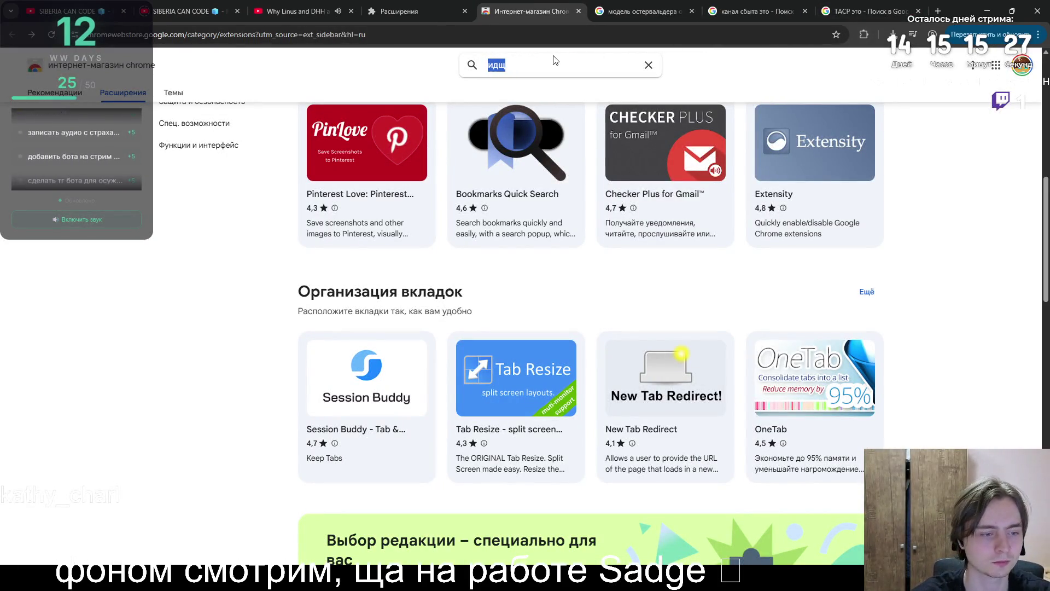
text(block)
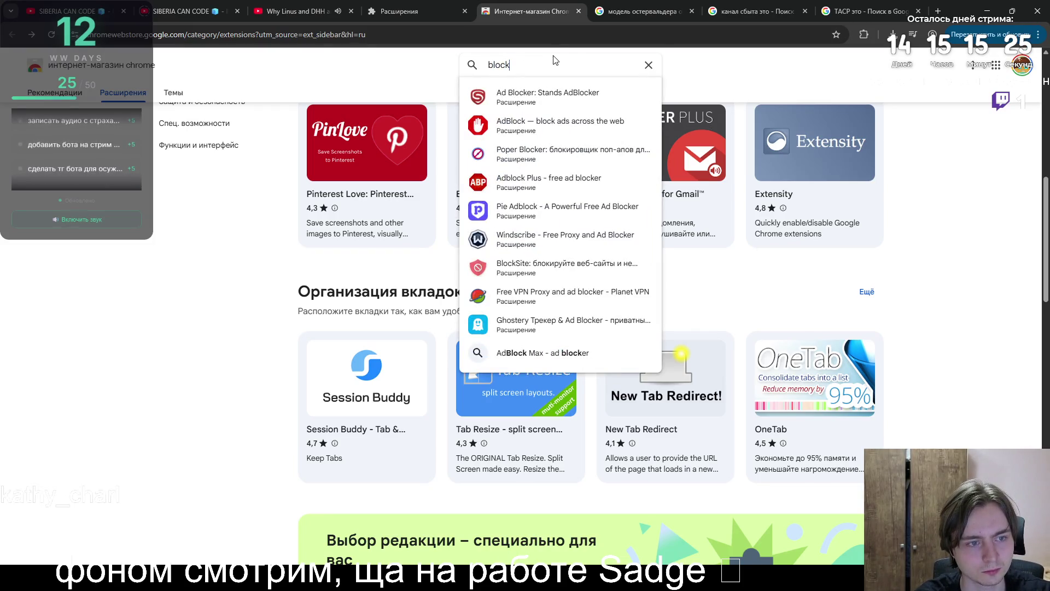
text( youtube)
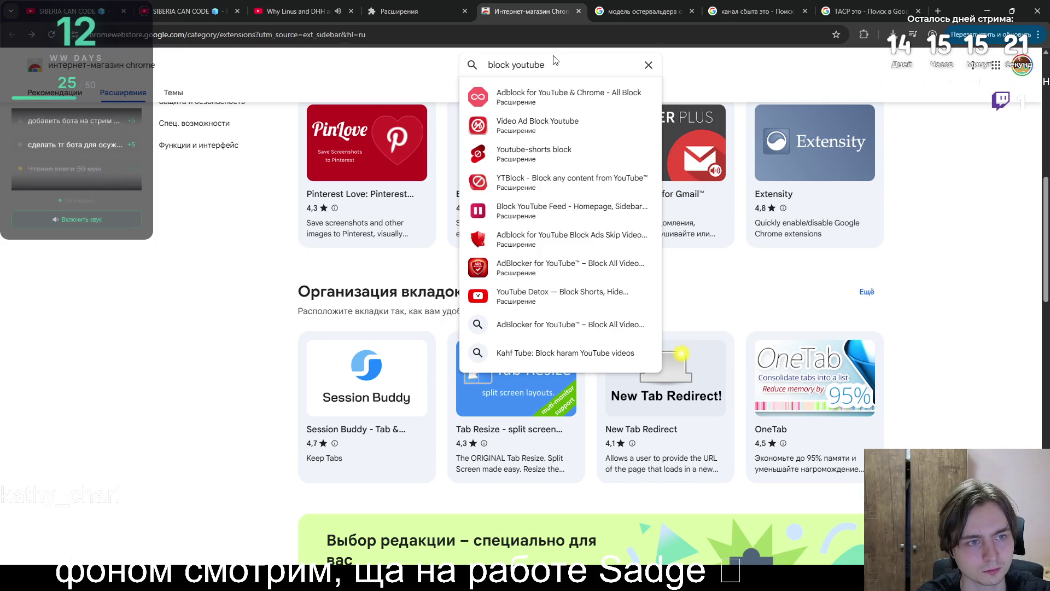
key(Return)
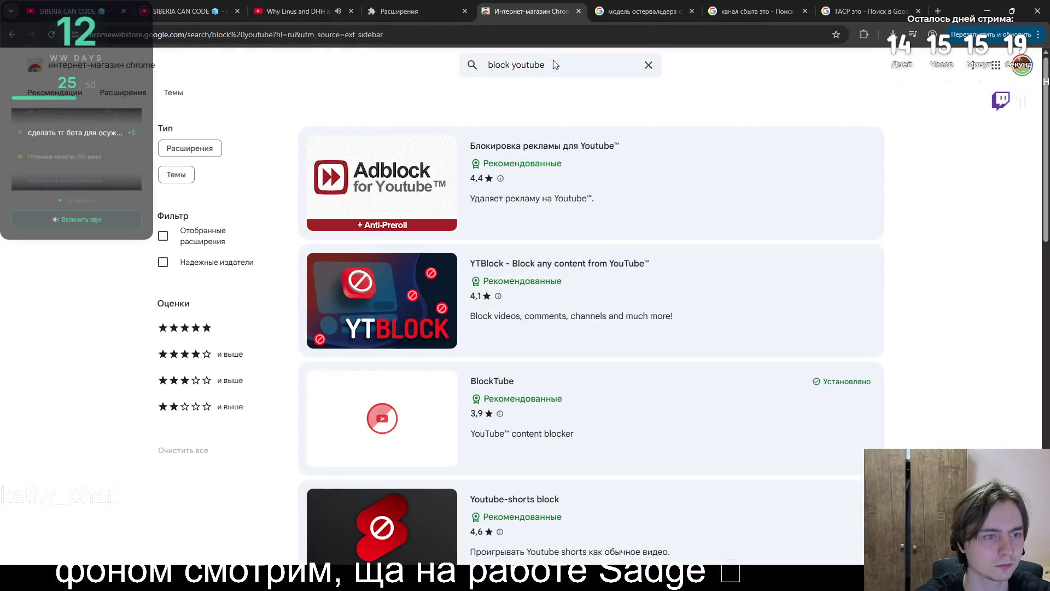
click(595, 271)
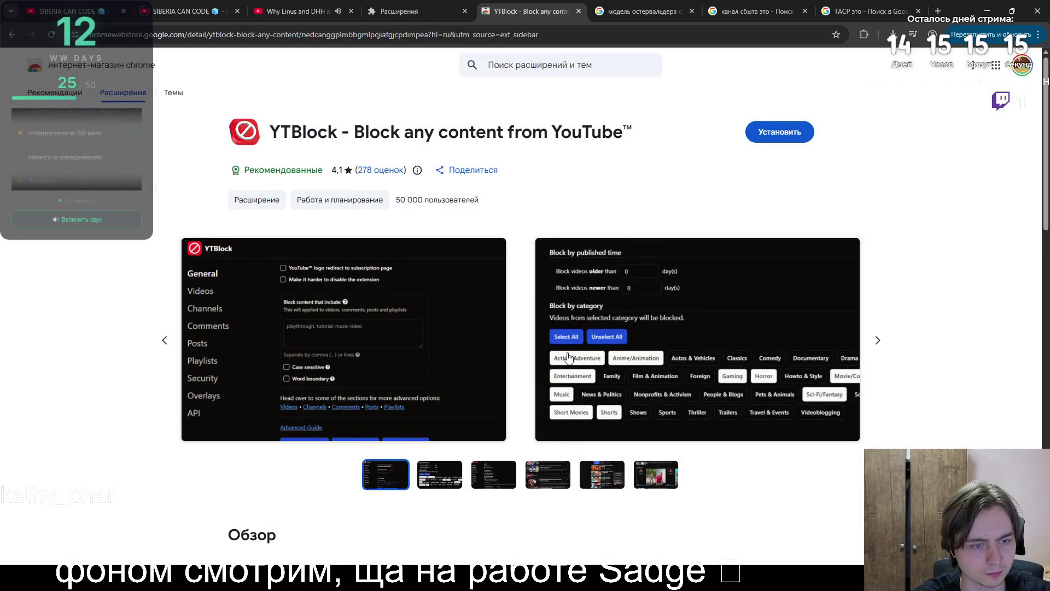
- Install YTBlock, go back to the YouTube video, and open YTBlock's settings
click(775, 136)
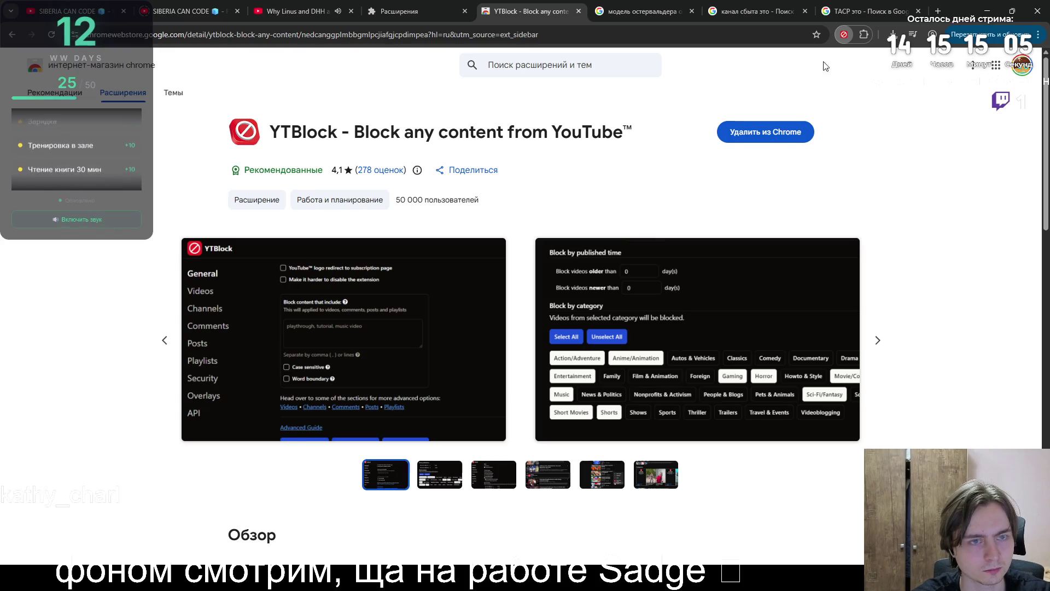
key(ctrl+Page_Up)
key(ctrl+Page_Up)
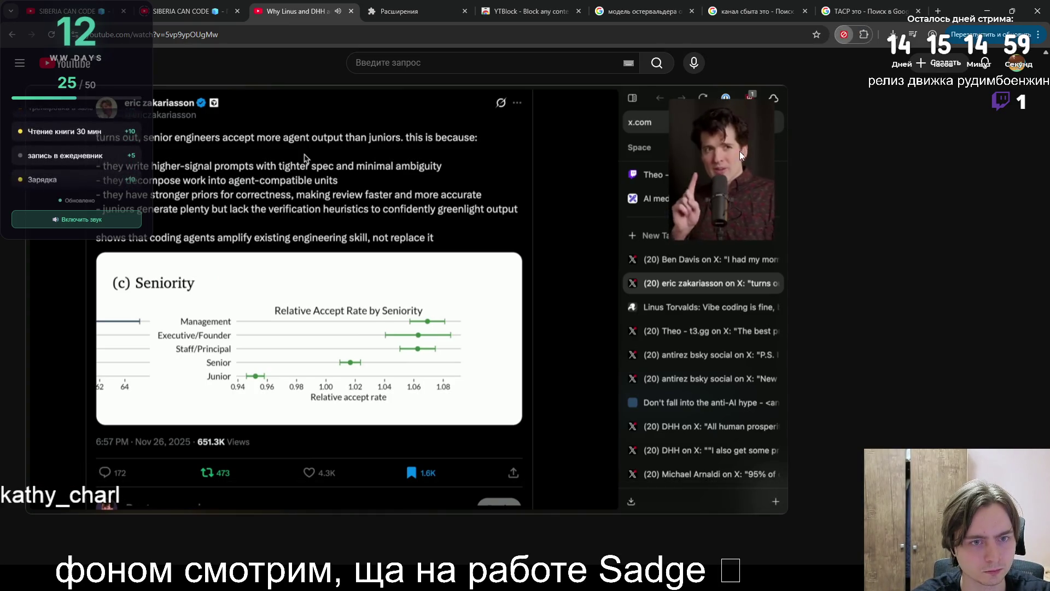
click(845, 34)
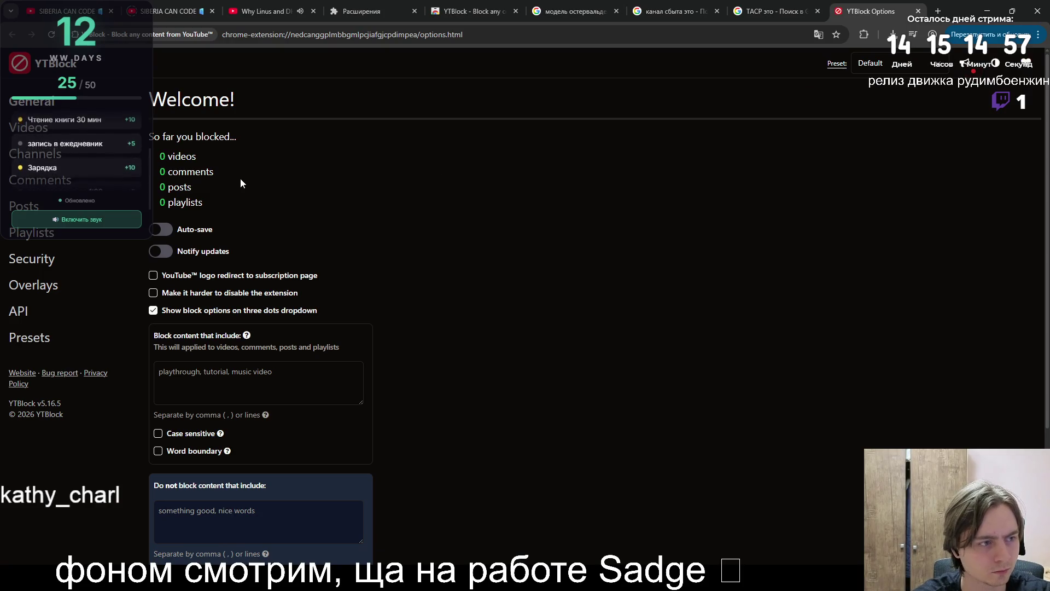
- Review YTBlock's General blocked counts, then the Videos, Channels, Comments and Posts sections
mouse_move(203, 203)
mouse_down()
mouse_move(177, 158)
mouse_move(169, 203)
mouse_move(176, 158)
mouse_up()
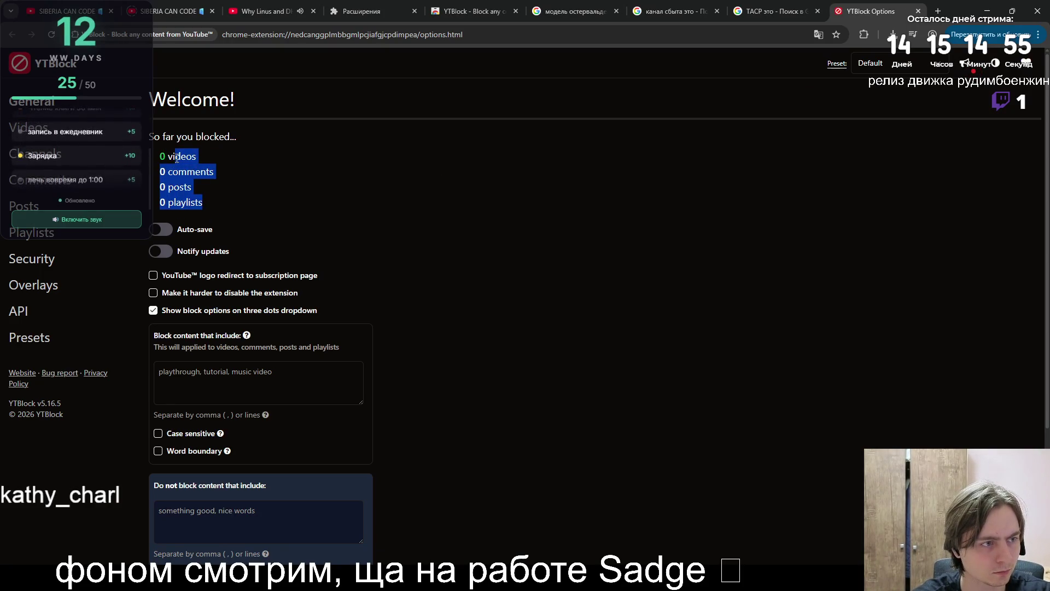
drag(211, 210, 165, 154)
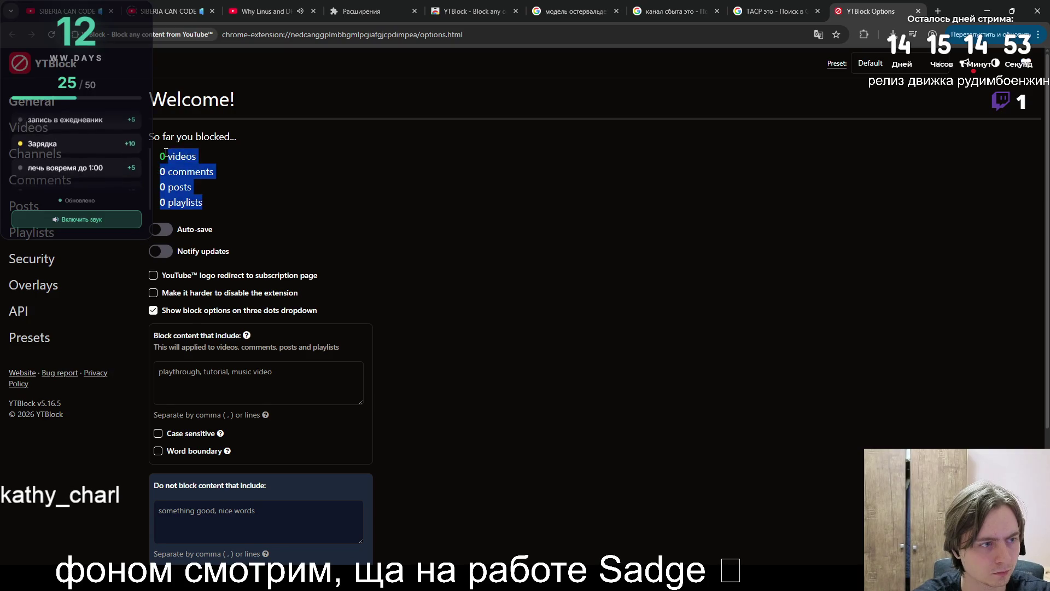
click(197, 179)
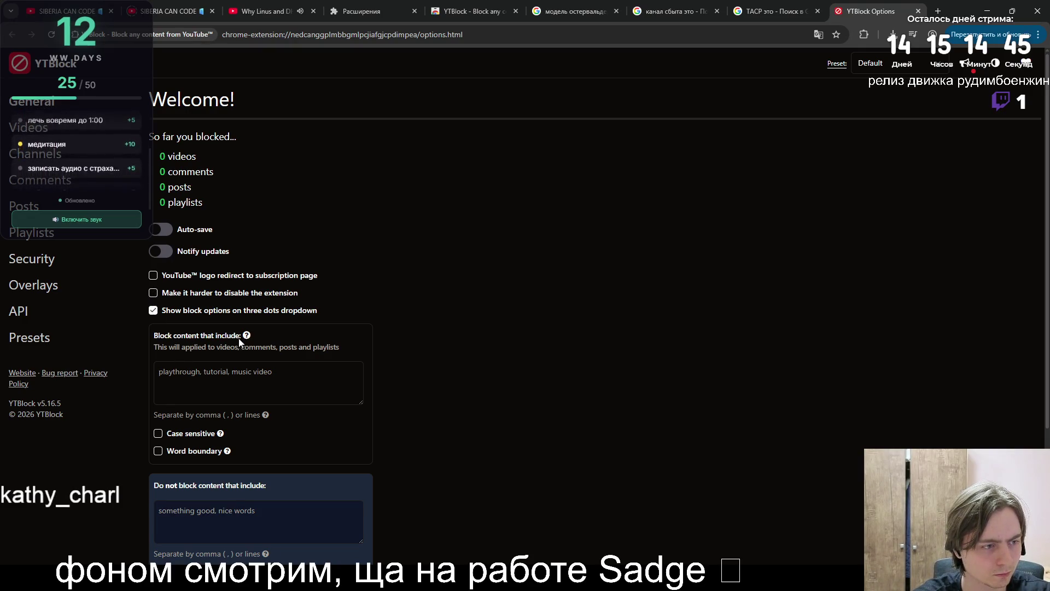
mouse_move(249, 339)
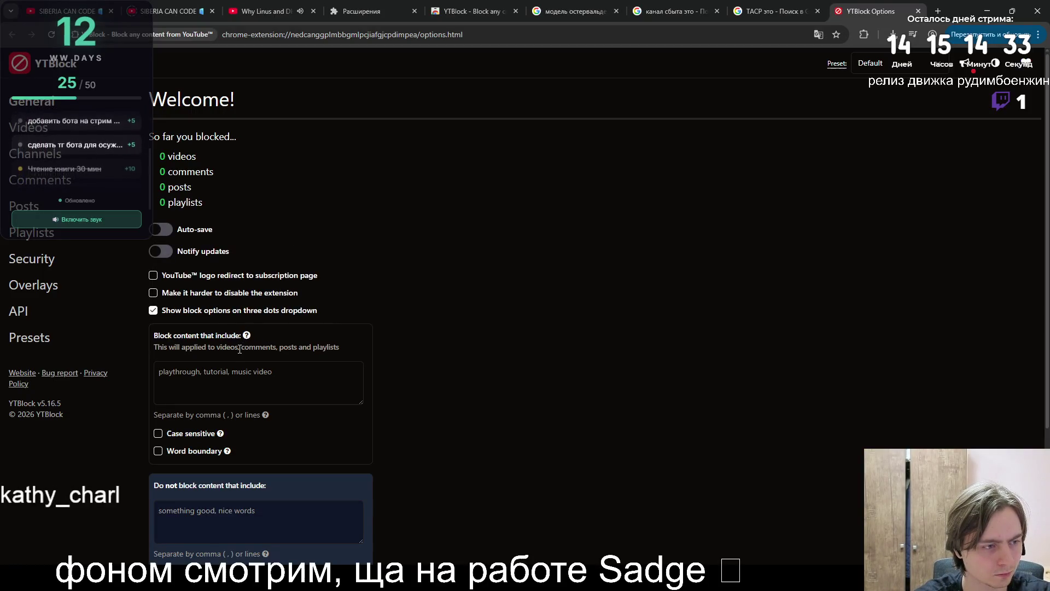
scroll(198, 468, down, 3)
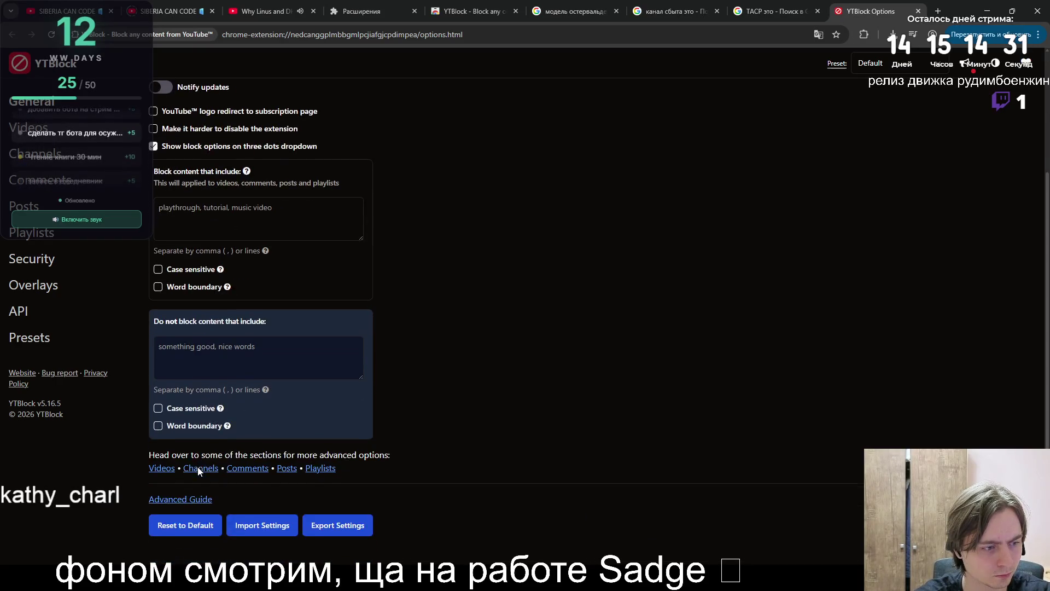
scroll(218, 431, down, 1)
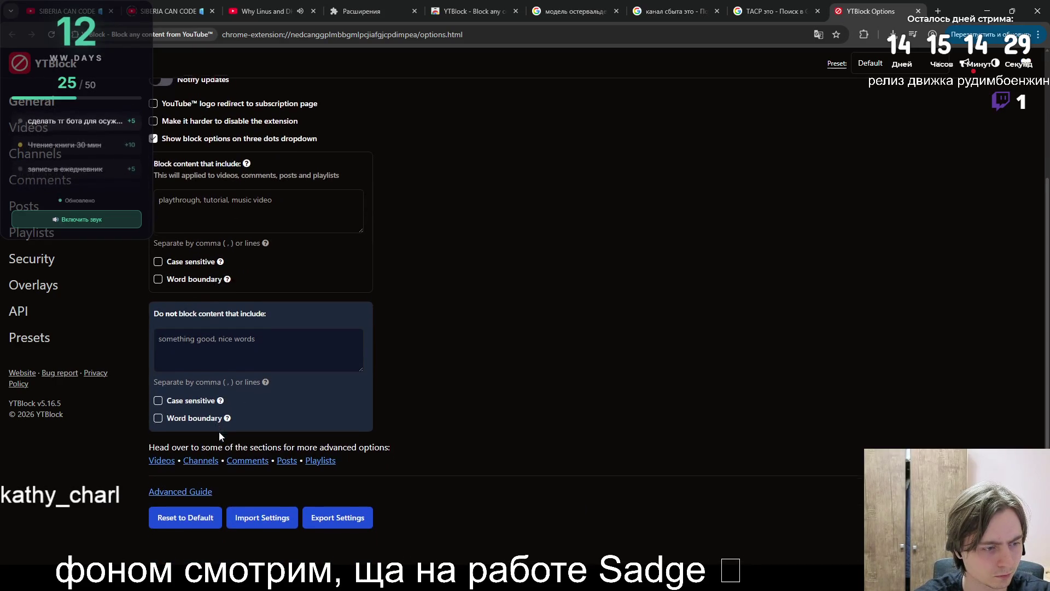
click(33, 128)
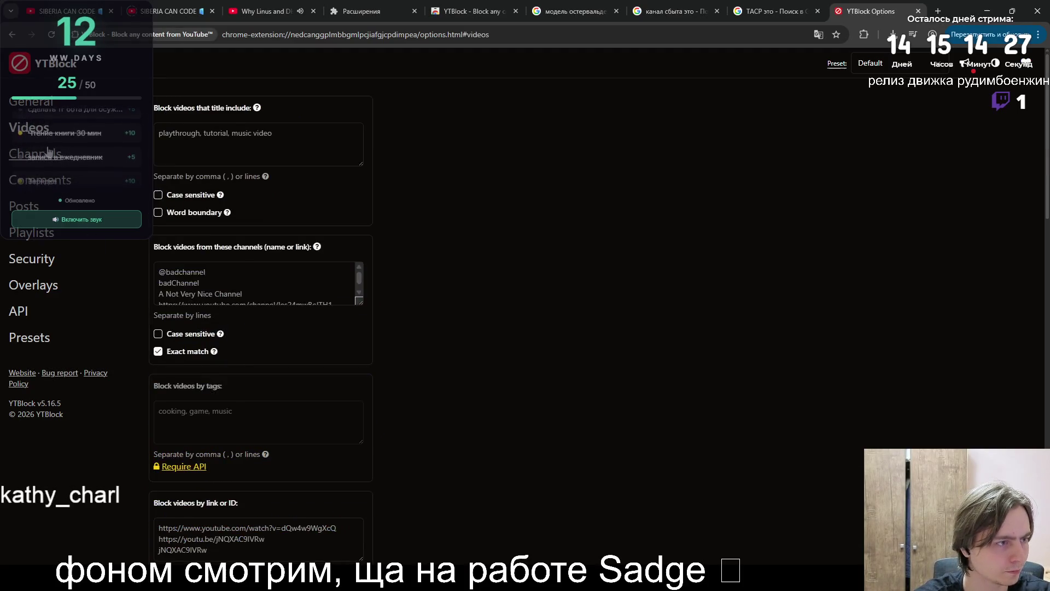
click(48, 153)
click(39, 180)
click(25, 206)
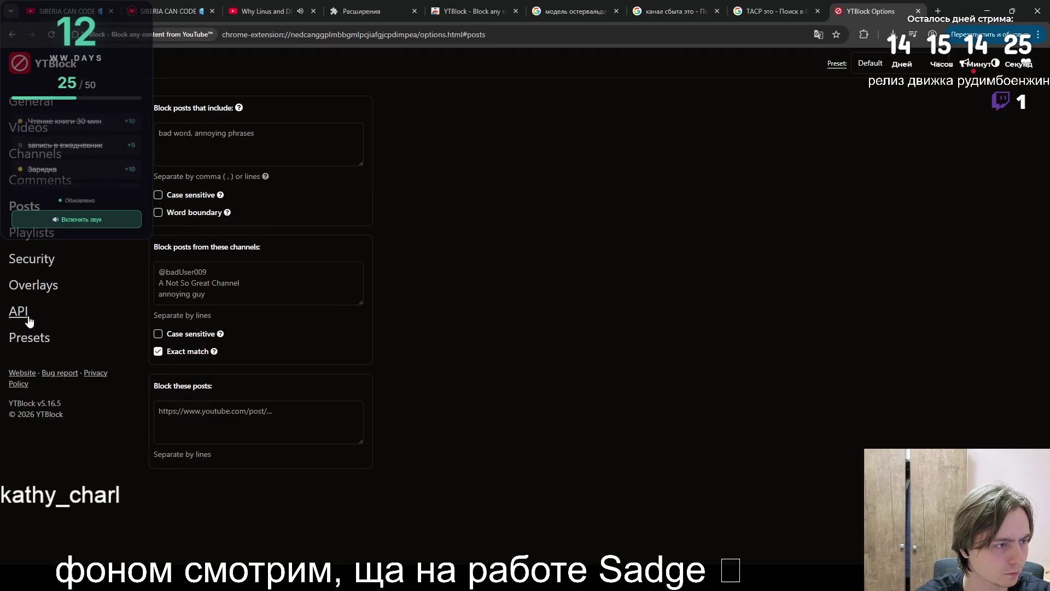
- Open Overlays and hide the BLOCKED label in the preview
click(24, 286)
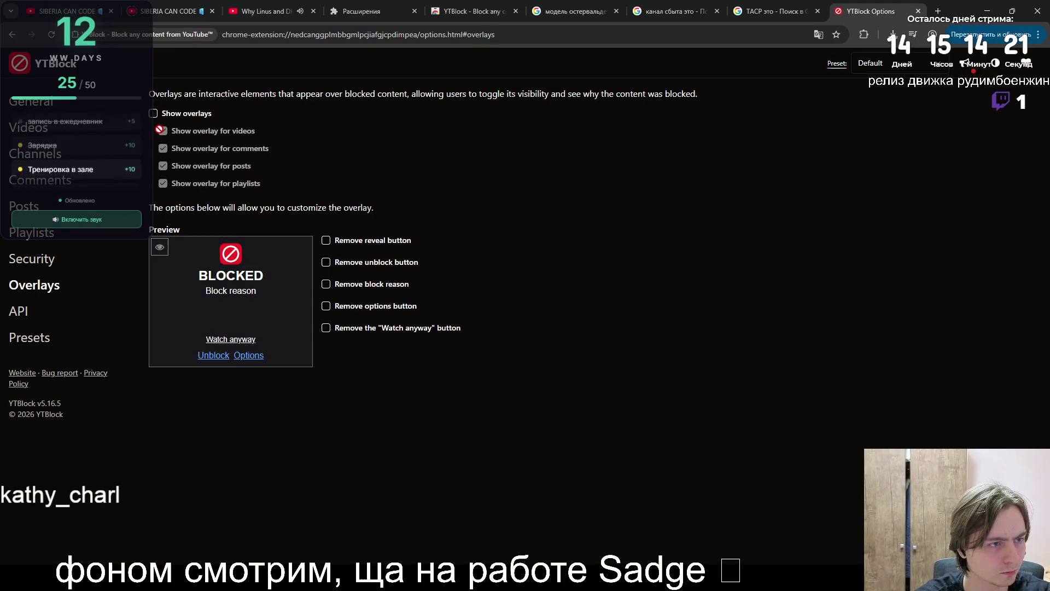
click(161, 249)
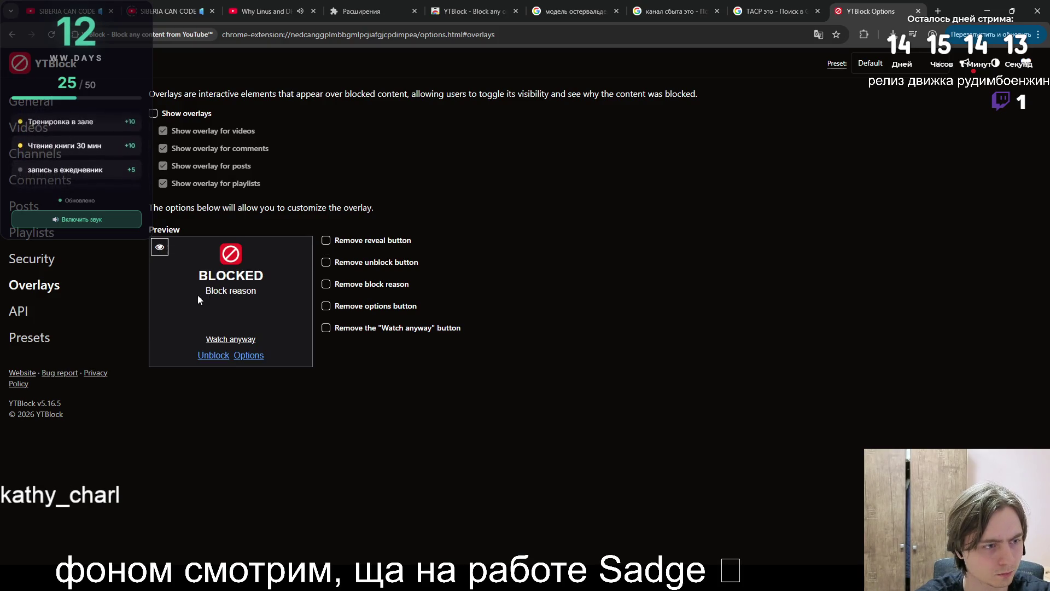
drag(198, 296, 252, 295)
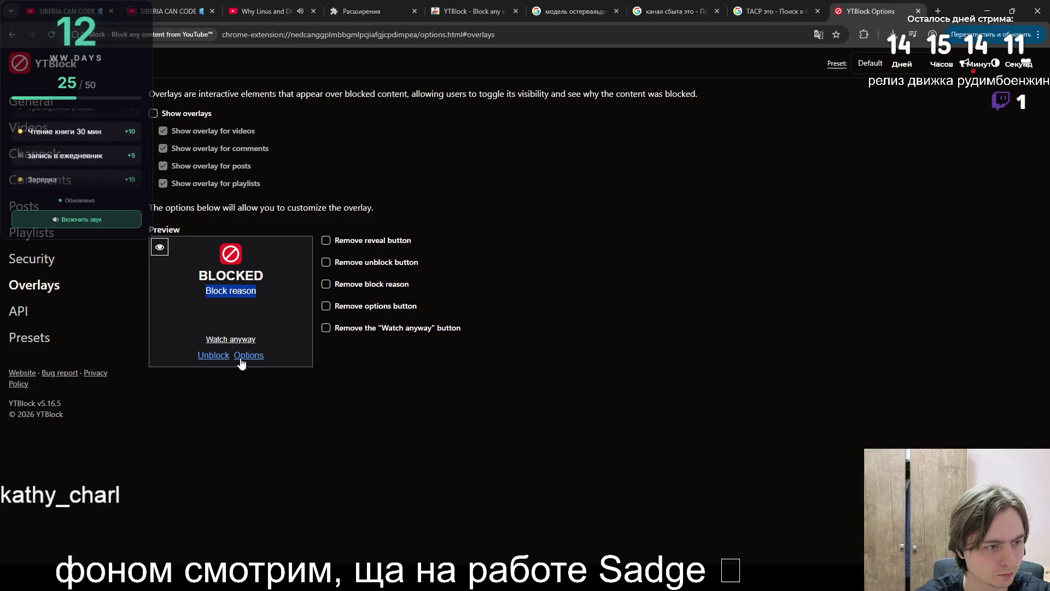
- Remove the reveal option, Unblock link, block reason and other links, then view Presets and API
click(325, 241)
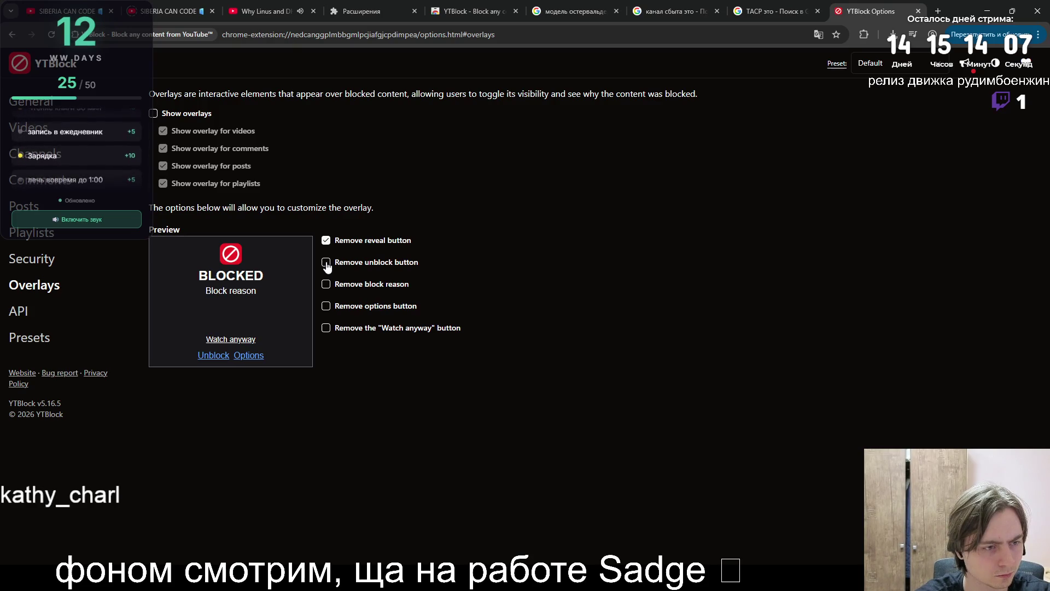
click(326, 263)
click(326, 286)
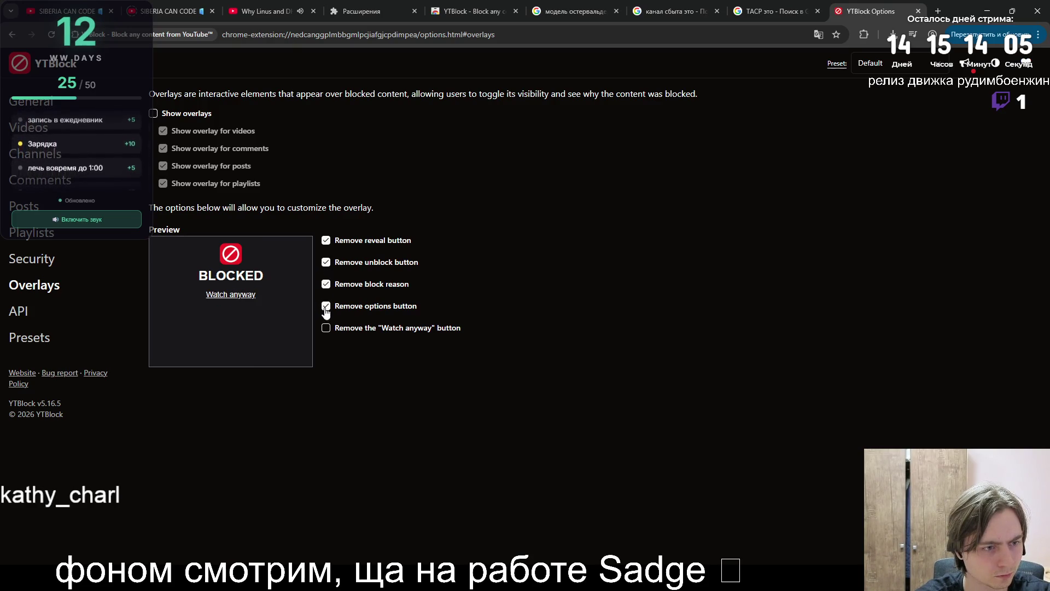
click(327, 329)
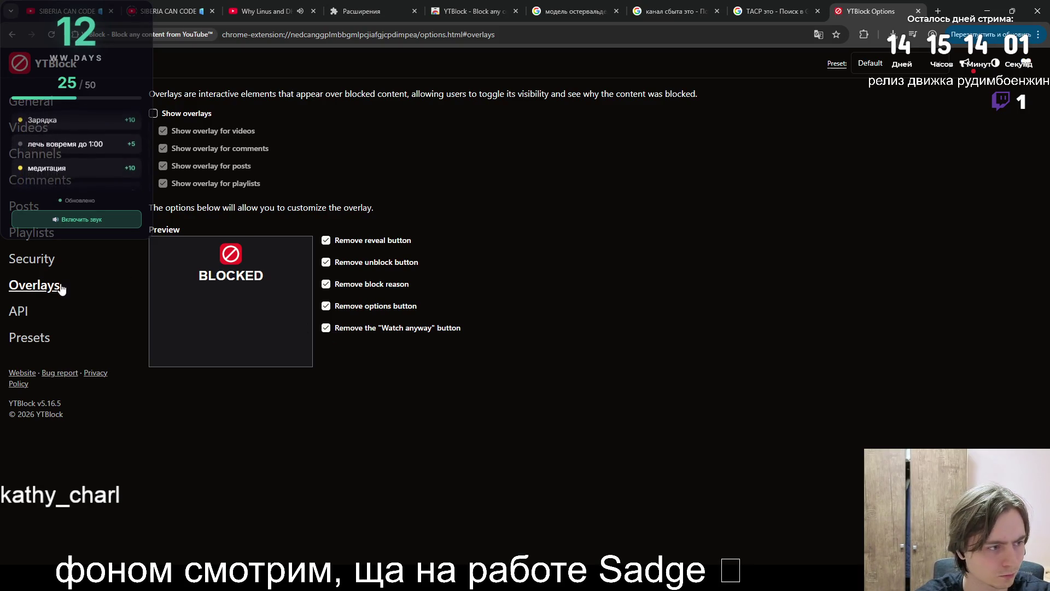
click(30, 339)
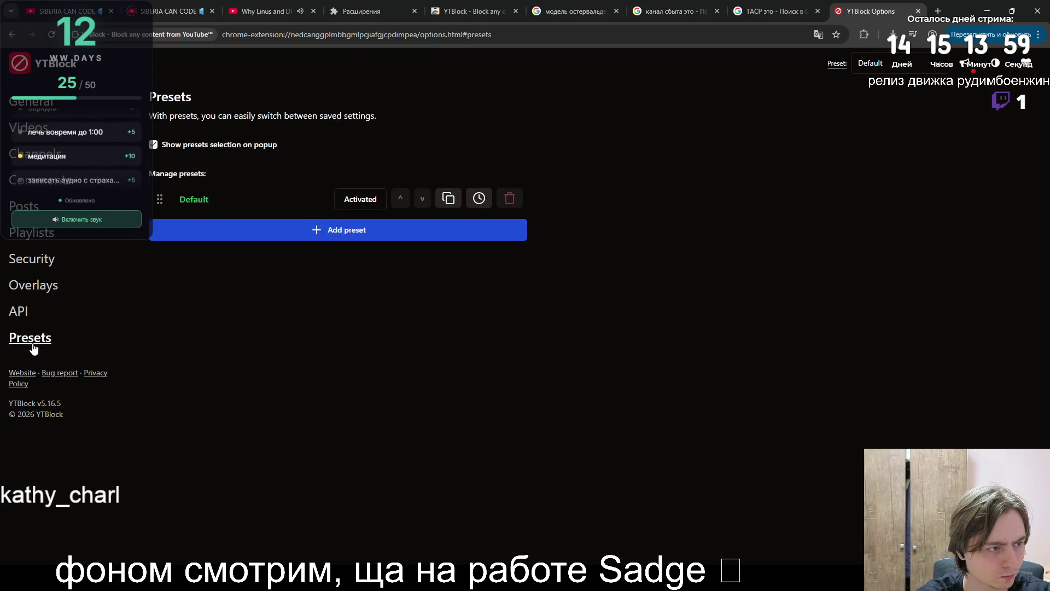
click(24, 310)
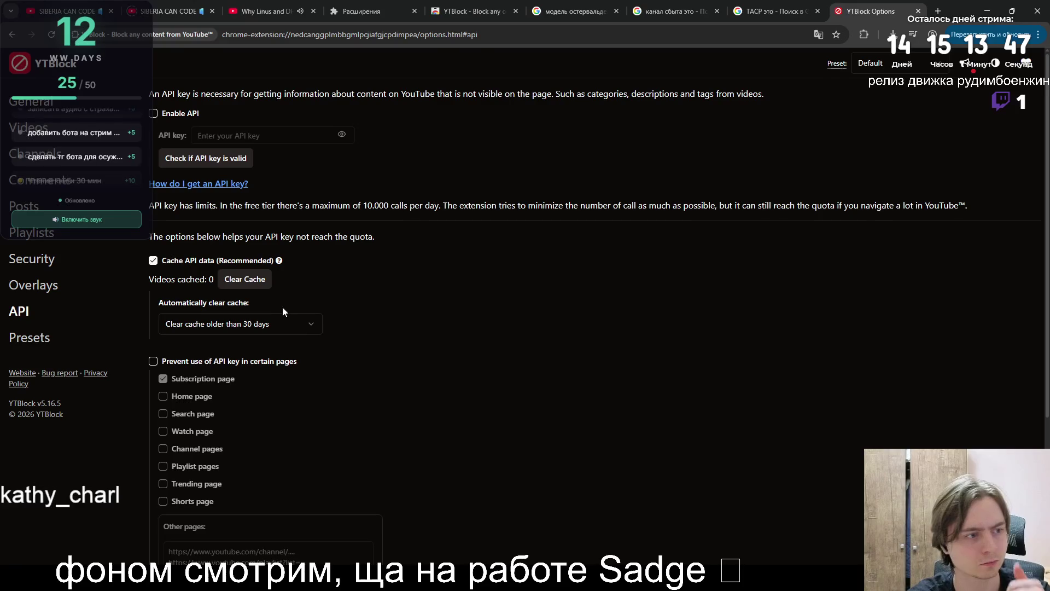
- Read the API section's explanation of API keys and daily limits
drag(205, 207, 379, 207)
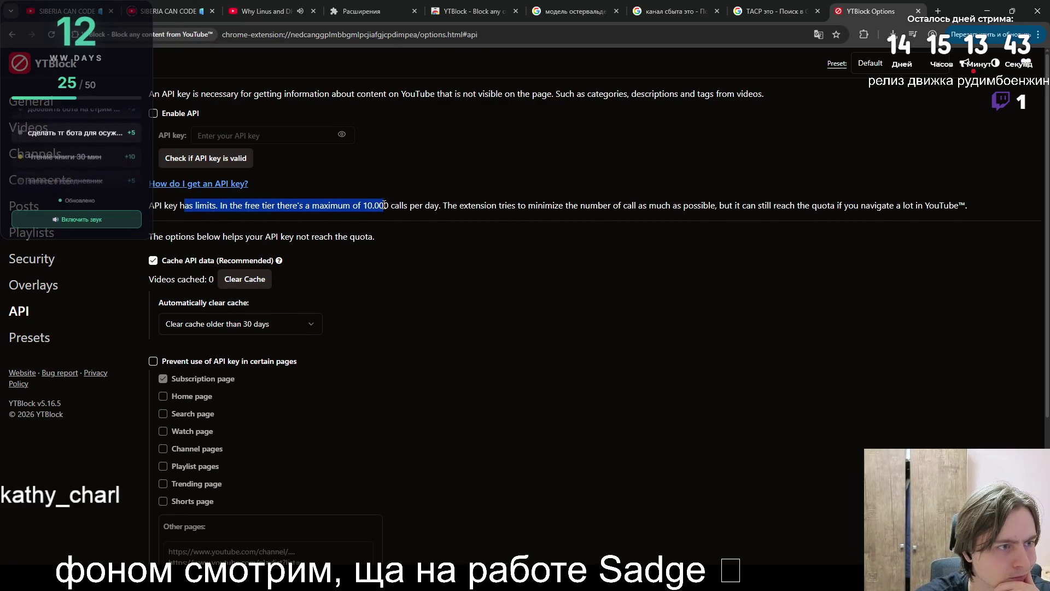
drag(208, 94, 768, 103)
drag(608, 203, 966, 205)
click(709, 221)
scroll(709, 221, down, 1)
scroll(709, 222, down, 3)
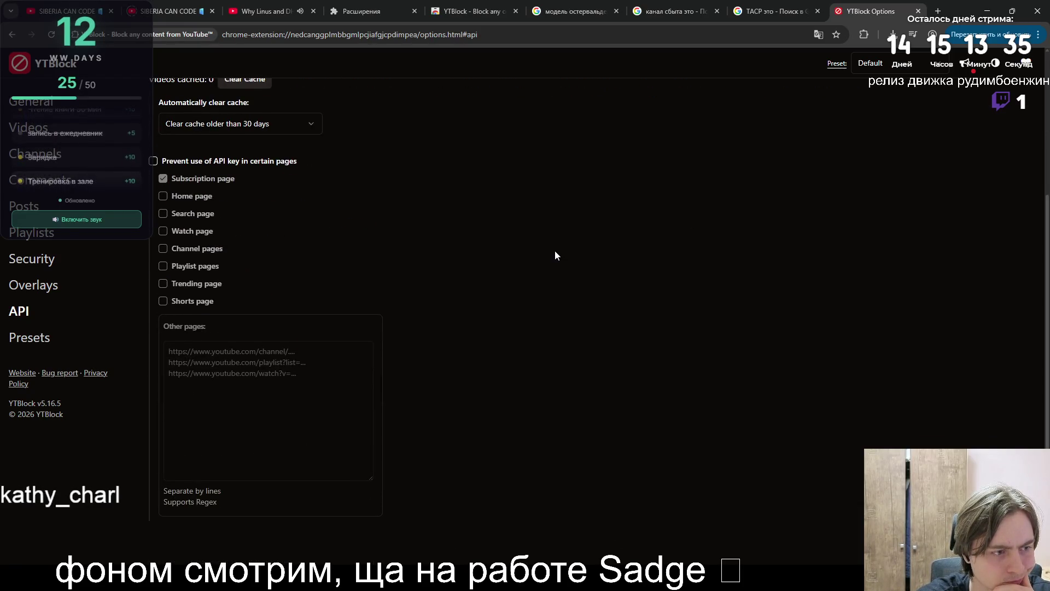
- Browse Security, Playlists, Posts, Comments and Channels settings, then return to General
click(34, 258)
click(34, 235)
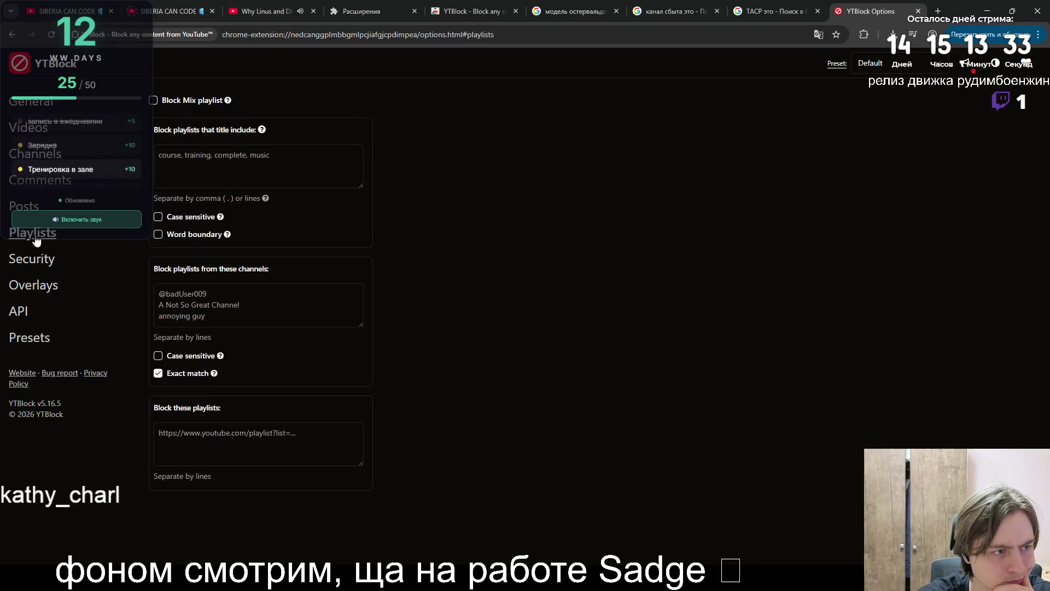
click(30, 215)
click(38, 186)
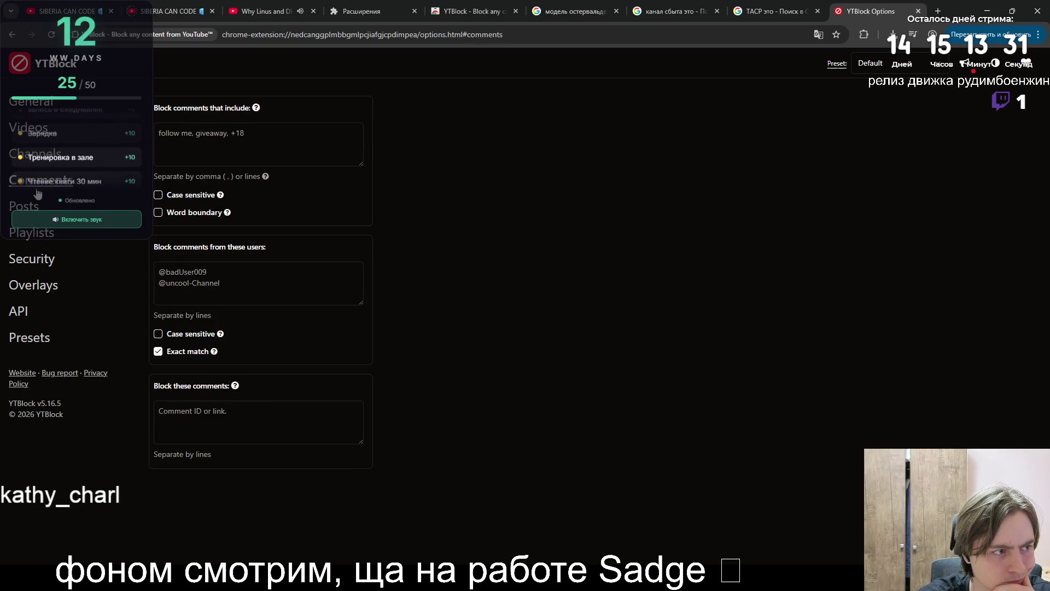
click(45, 158)
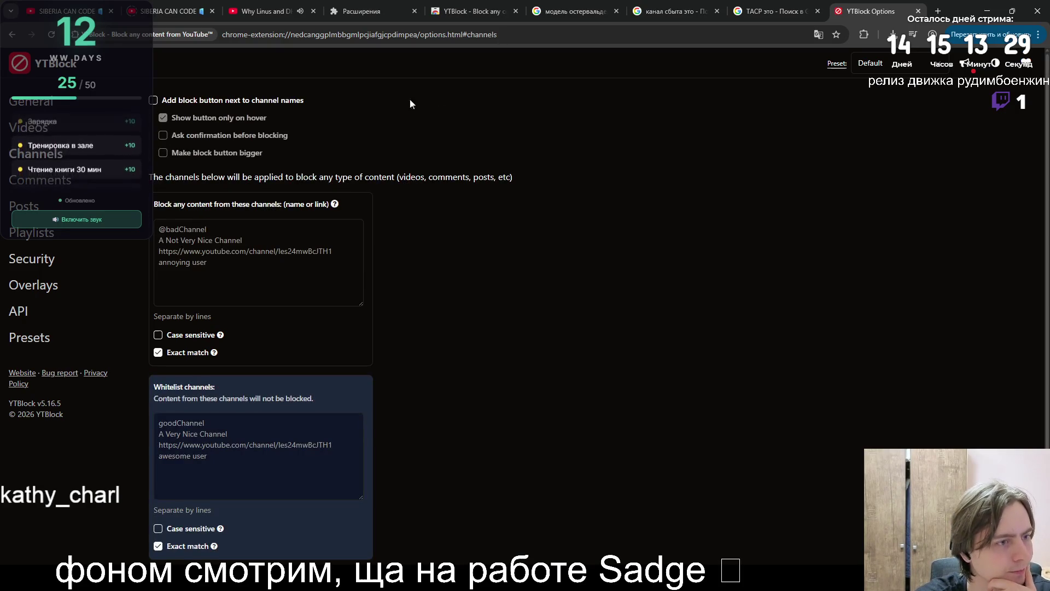
click(268, 11)
click(871, 5)
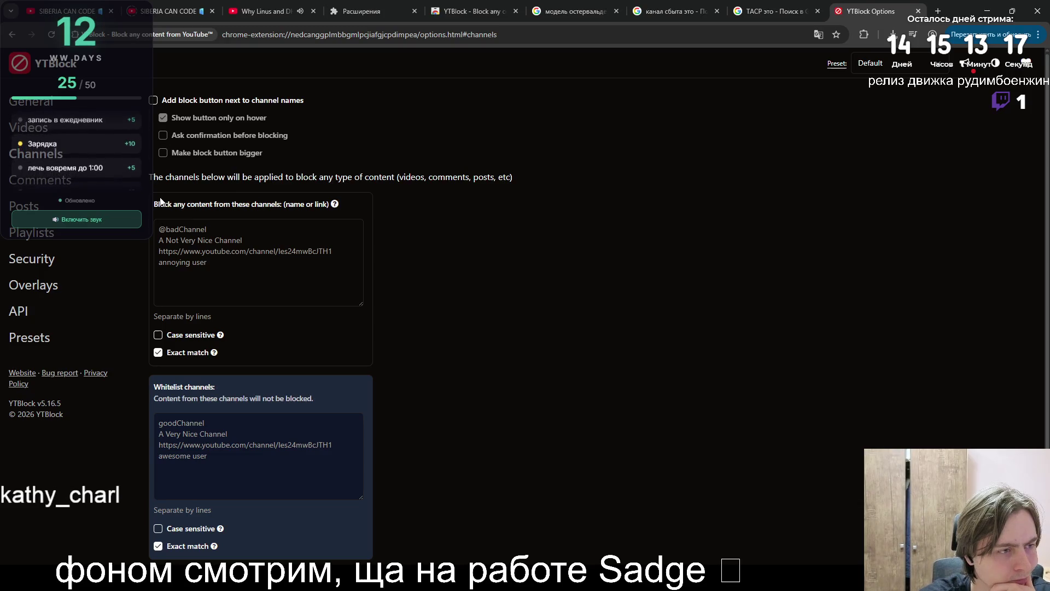
drag(153, 204, 280, 211)
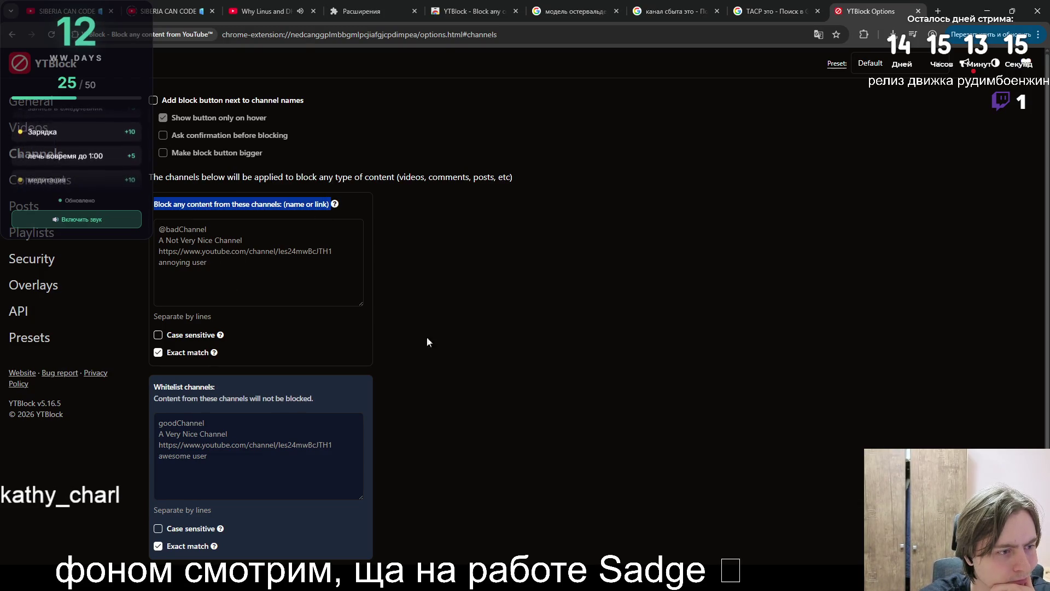
drag(150, 176, 517, 178)
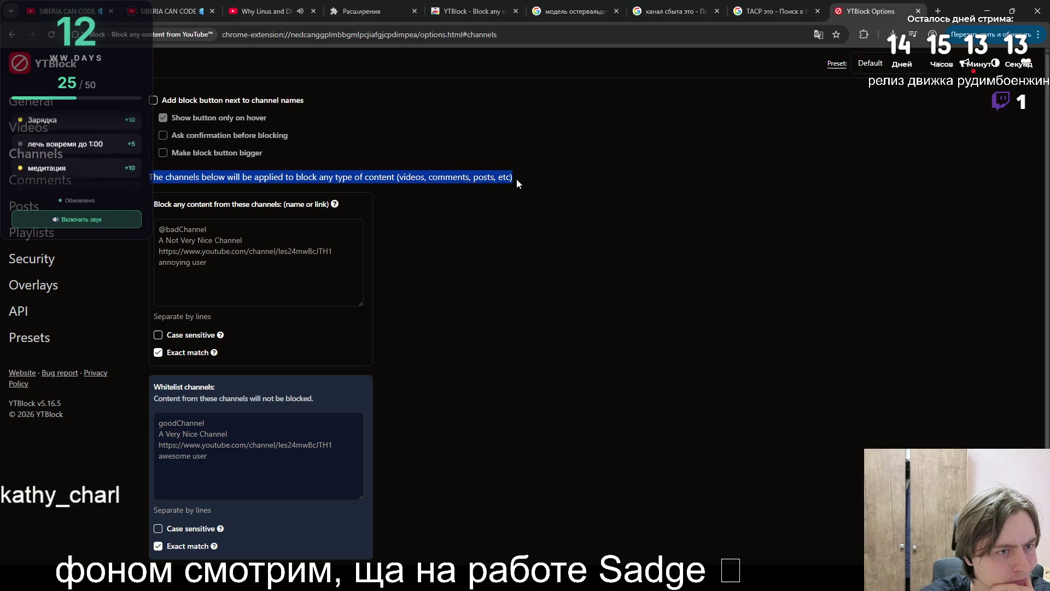
click(27, 104)
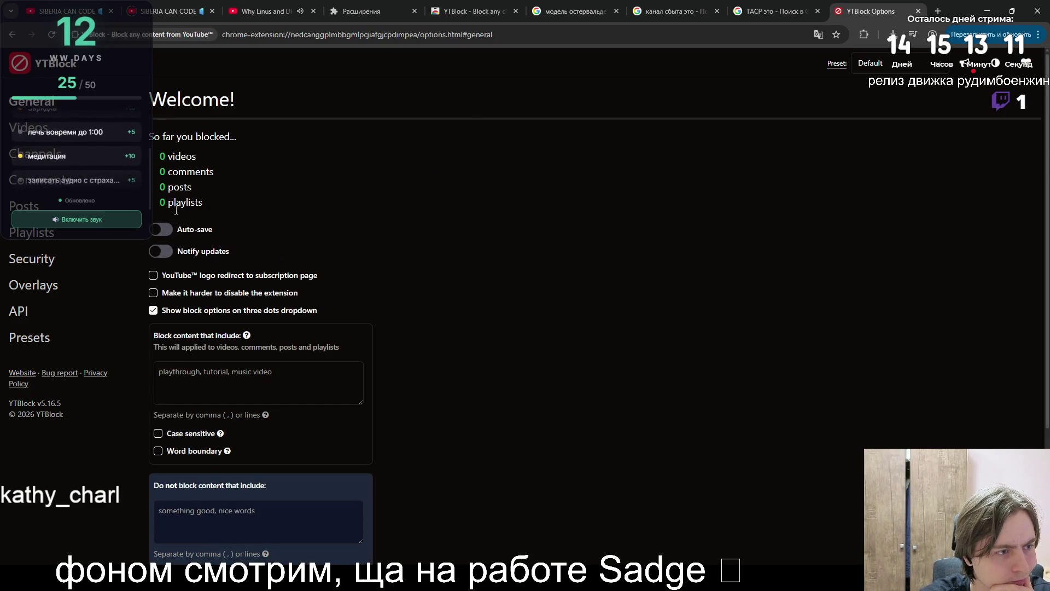
- Toggle Notify updates on and back off, then switch to the SIBERIA CAN CODE channel tab
click(164, 251)
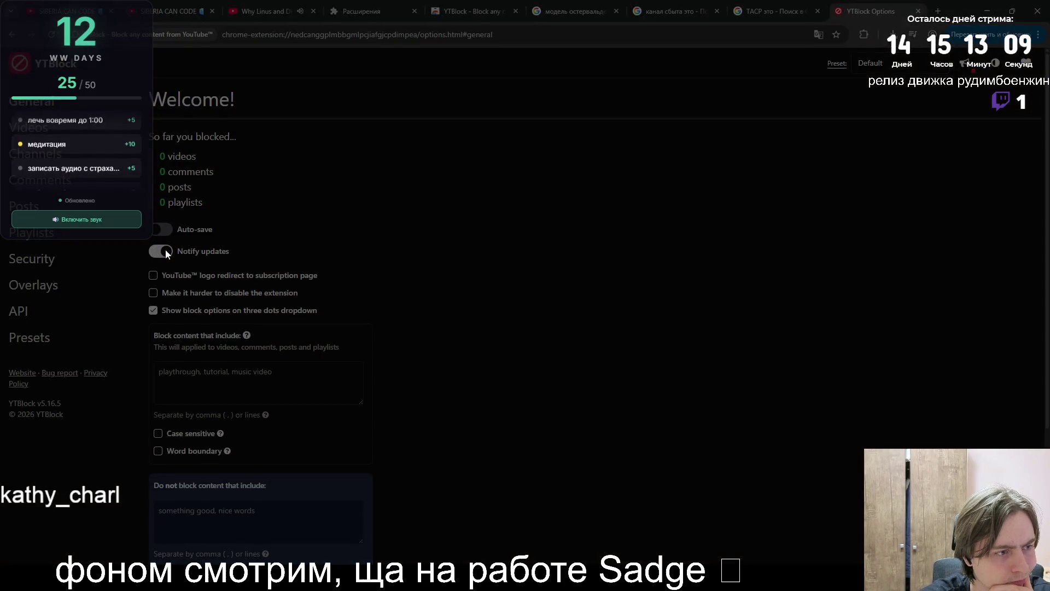
key(Escape)
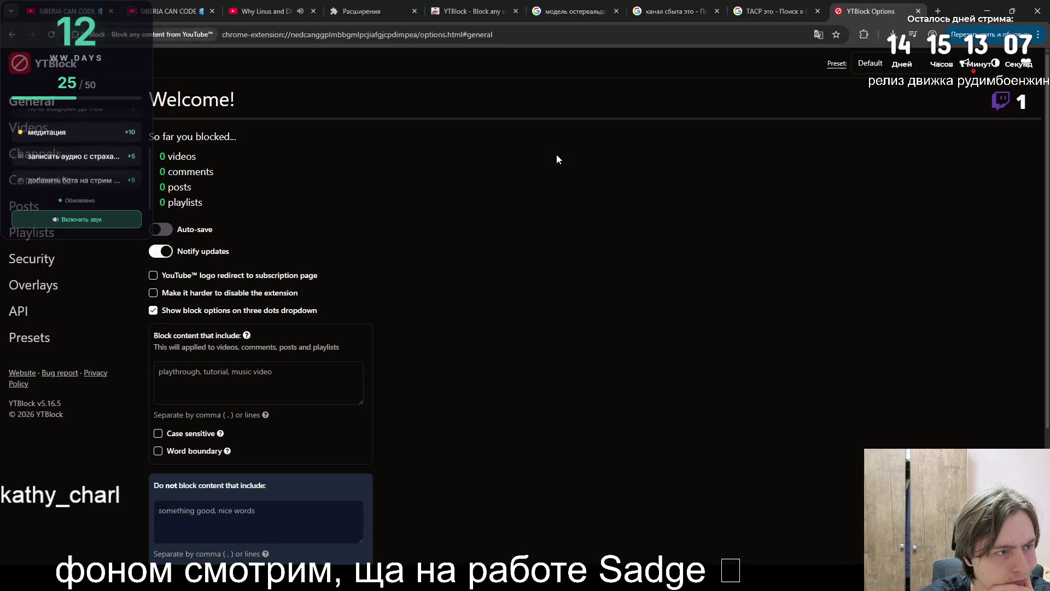
click(159, 252)
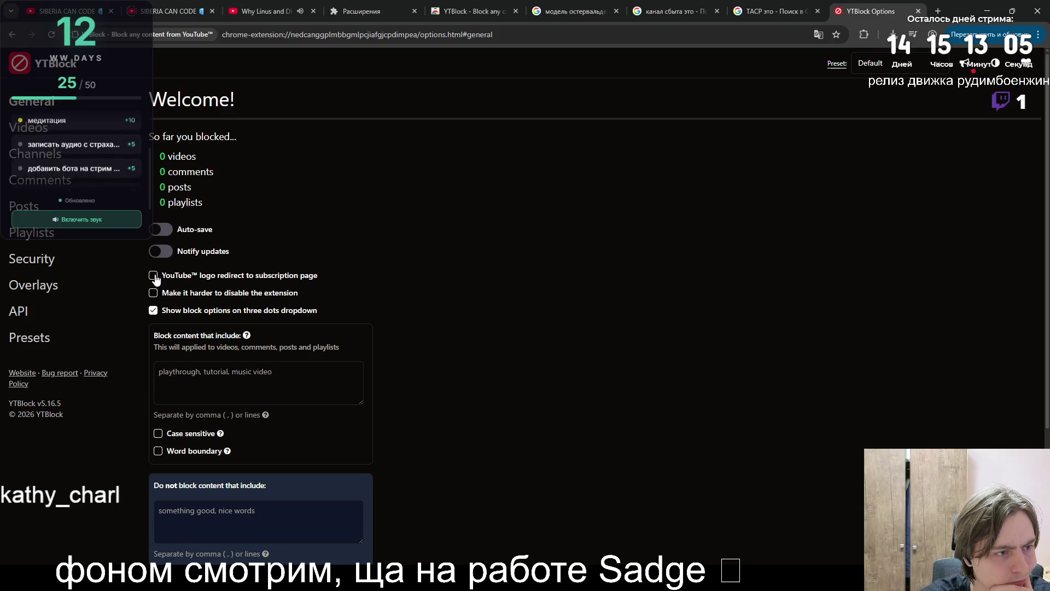
scroll(156, 296, down, 1)
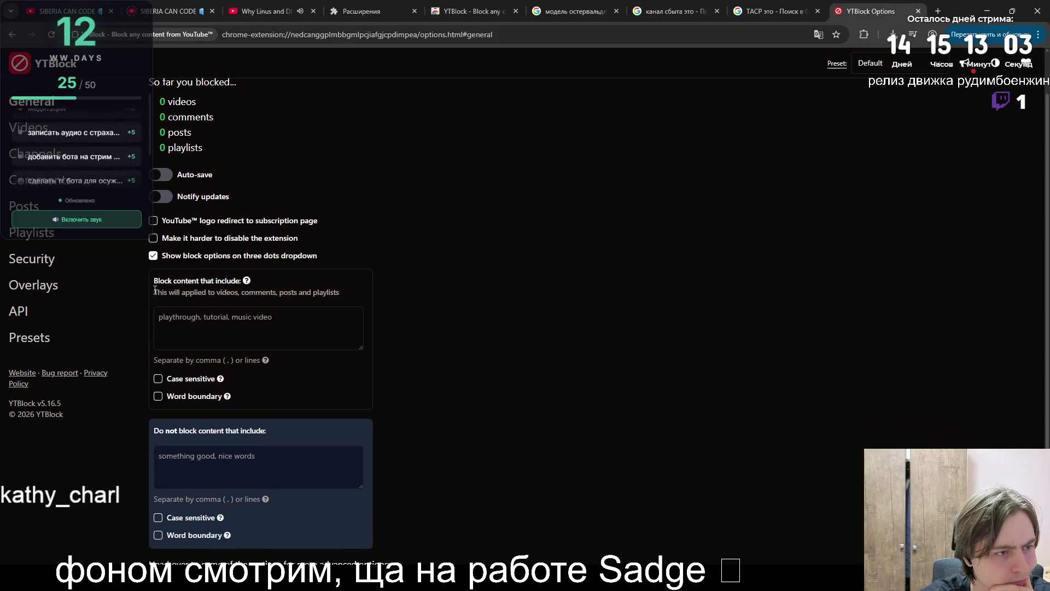
click(169, 11)
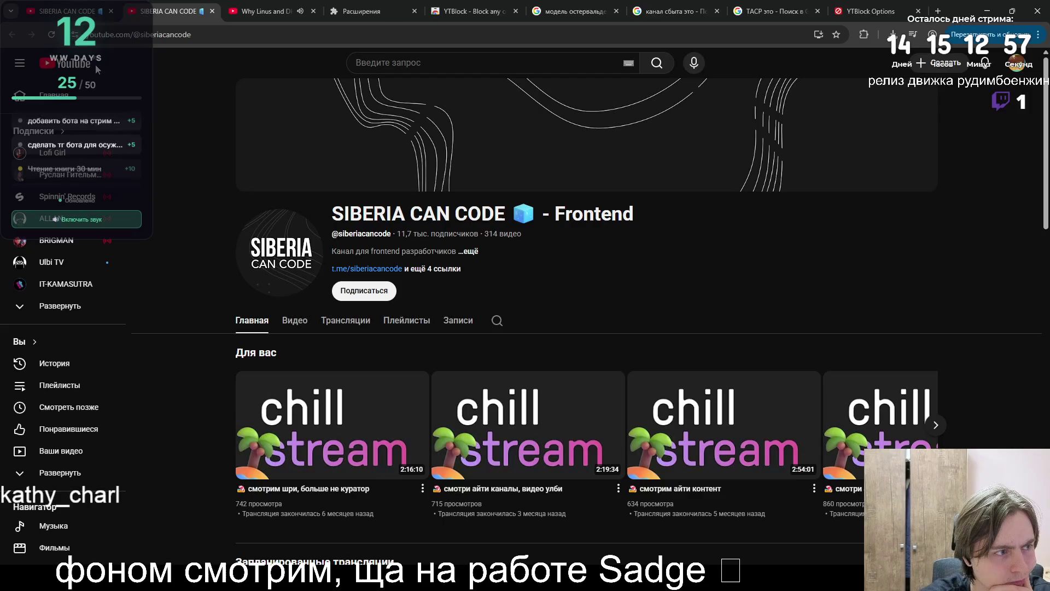
- Open the YouTube homepage in a new tab, pause the Linus video, and show YTBlock's Presets settings
middle_click(95, 64)
click(237, 5)
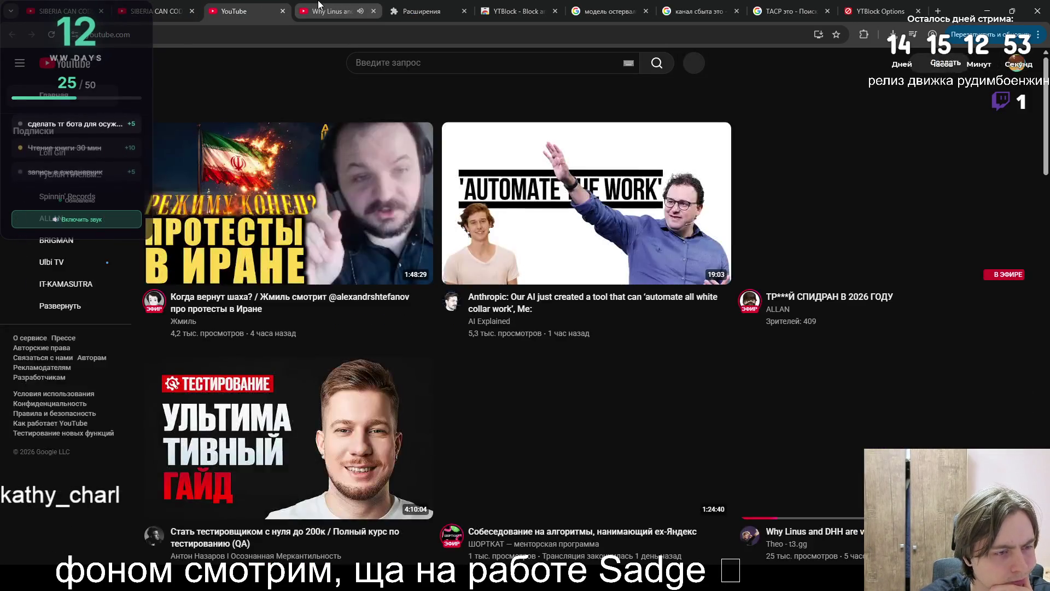
click(319, 4)
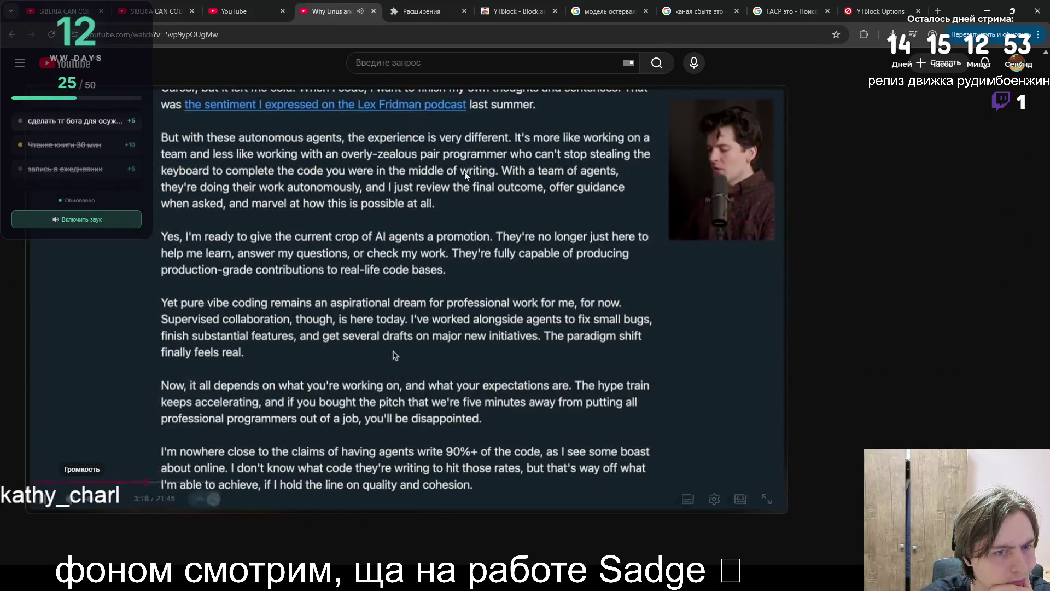
click(395, 355)
click(701, 500)
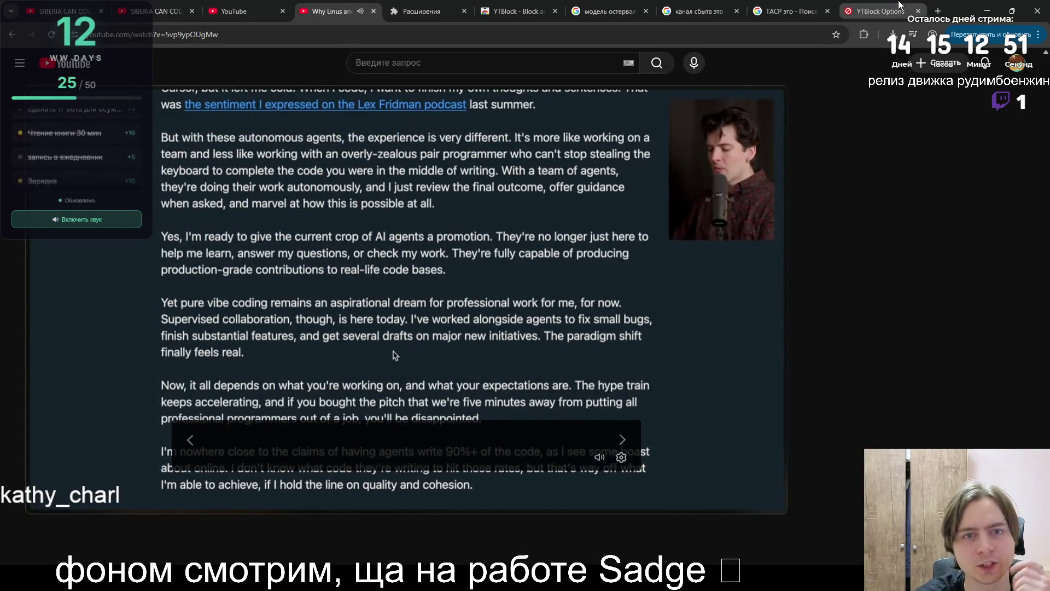
click(880, 11)
click(11, 340)
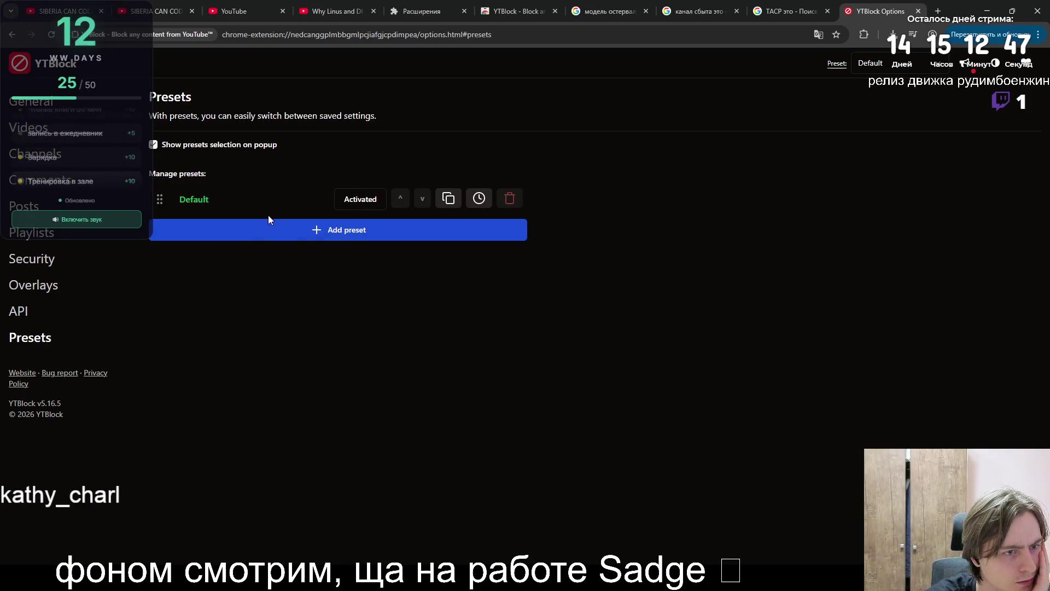
- Add a trial New preset in YTBlock, then delete it and confirm the removal
click(250, 234)
click(510, 229)
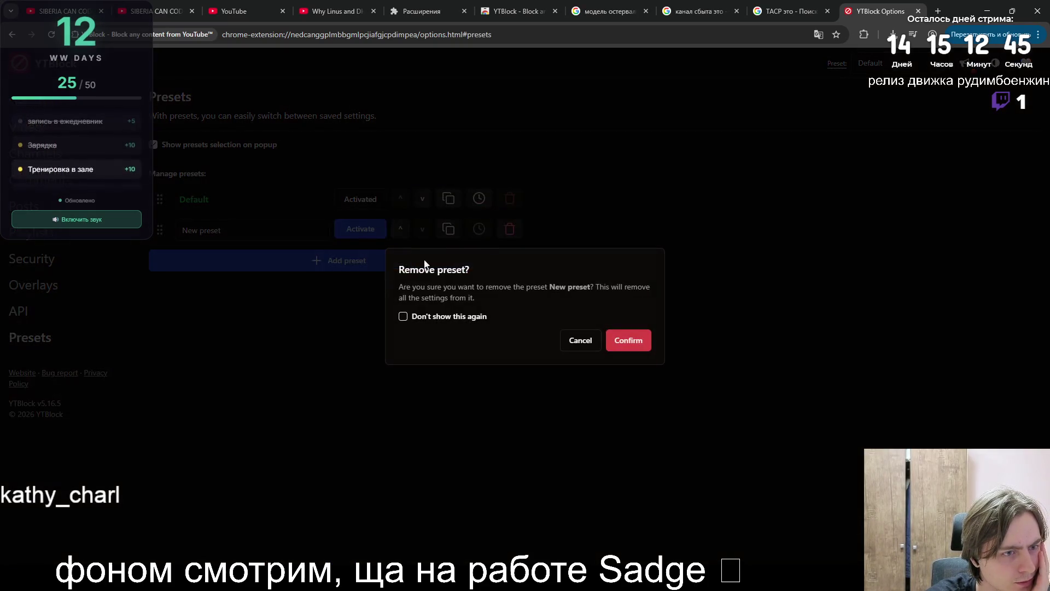
click(632, 342)
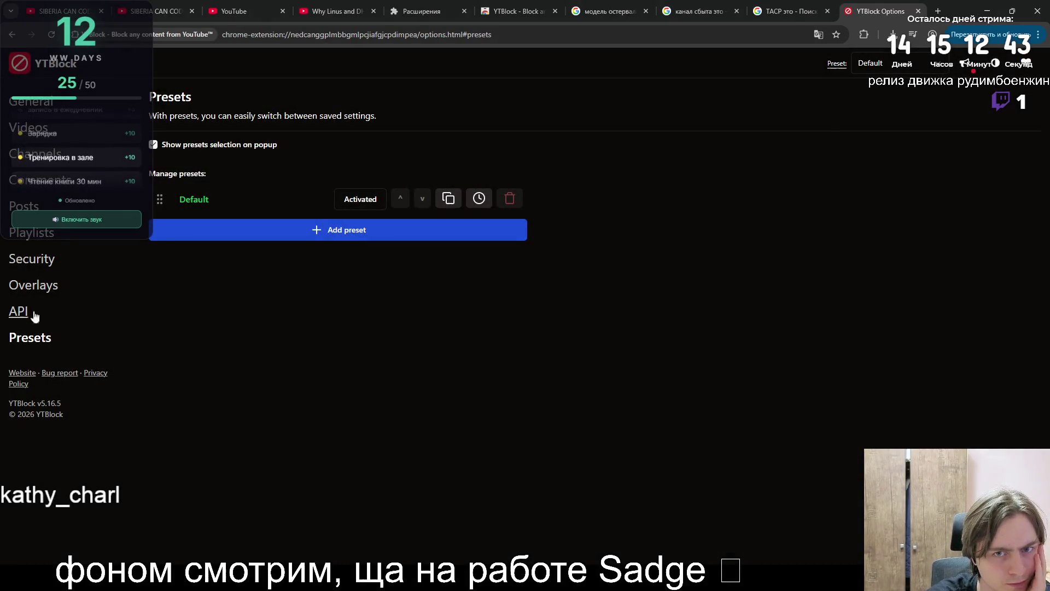
- Check the saved presets list, then view YTBlock's API and Overlays settings sections
click(882, 60)
click(884, 55)
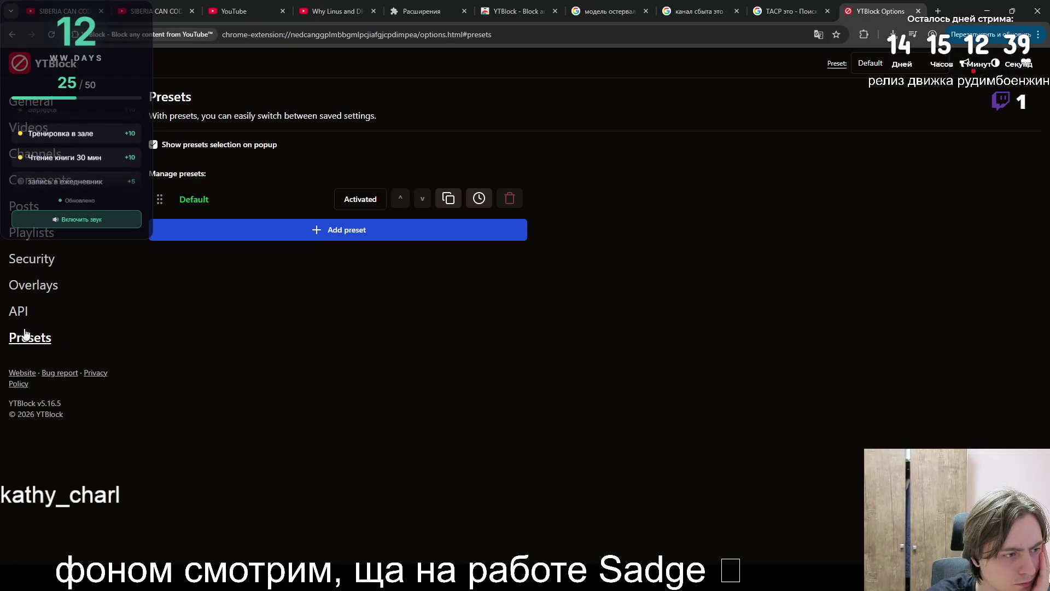
click(21, 313)
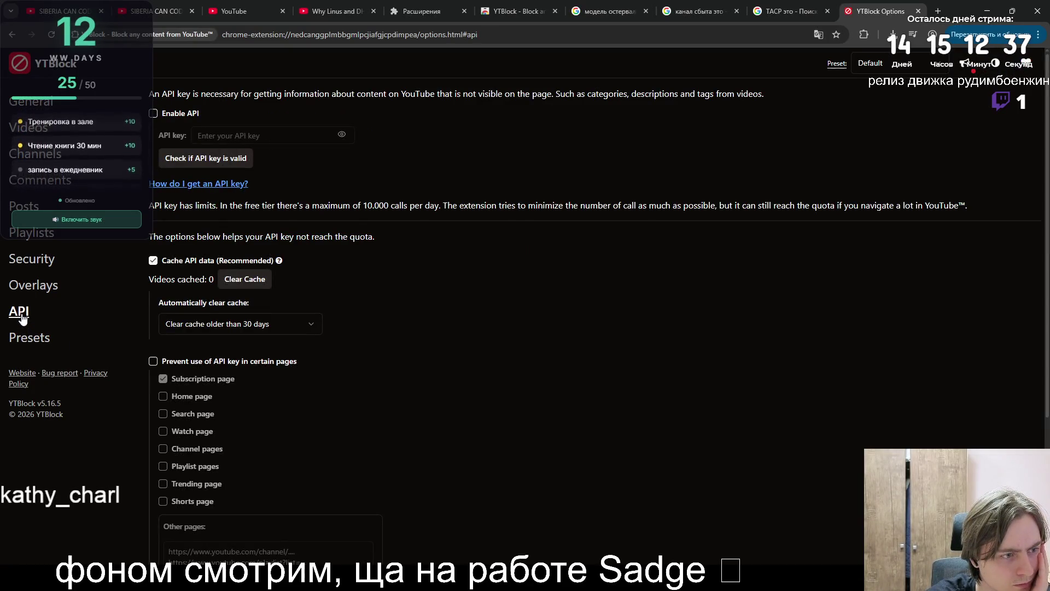
click(28, 293)
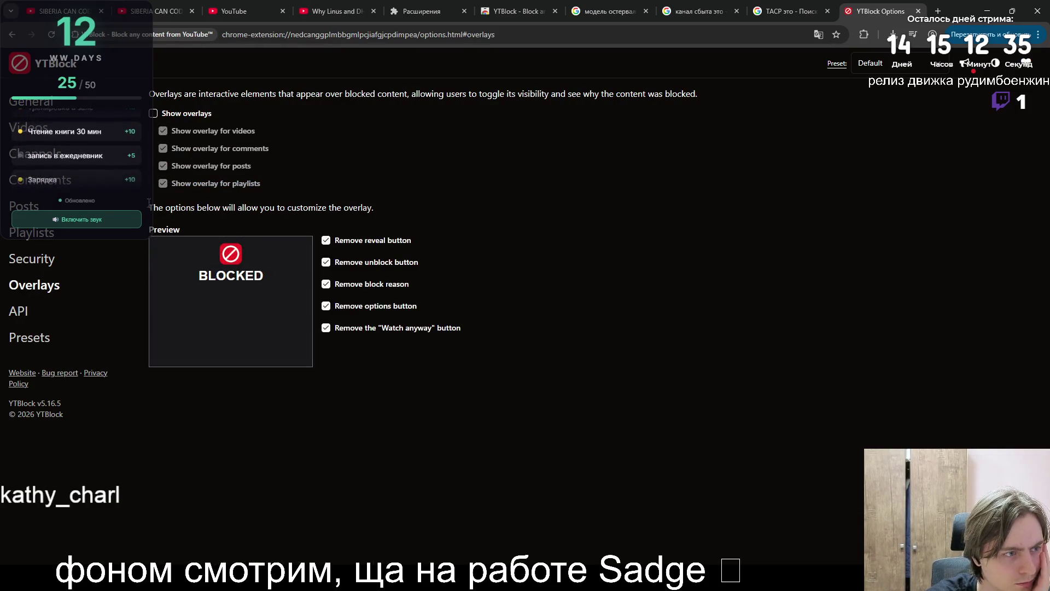
- Read the Overlays description, then step through the Security, Playlists, Posts, Comments, Channels and Videos sections
drag(149, 203, 373, 206)
mouse_move(155, 94)
mouse_down()
mouse_move(374, 104)
mouse_move(703, 96)
mouse_up()
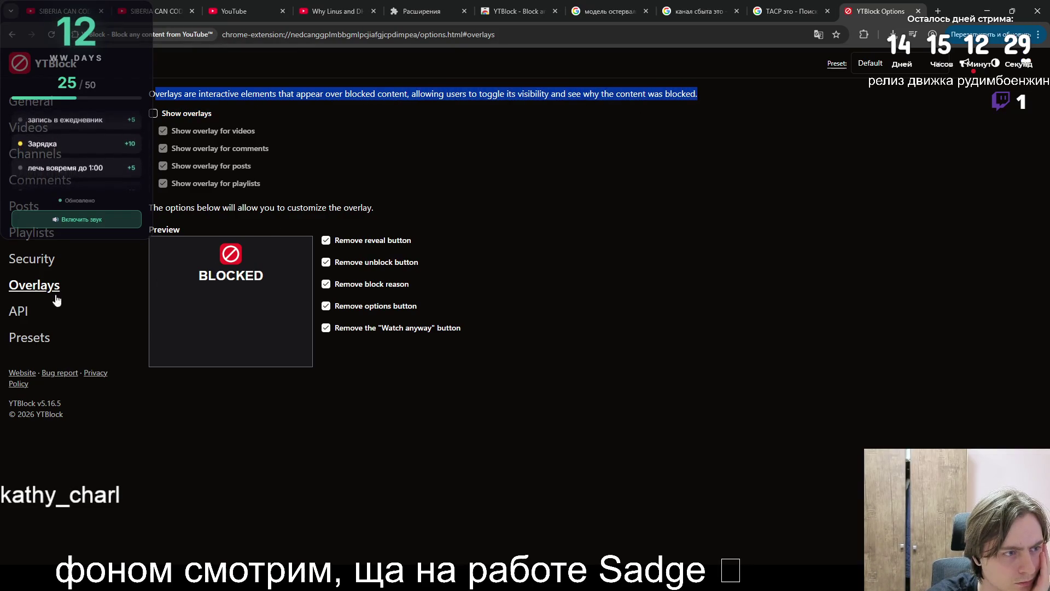
click(32, 259)
click(32, 232)
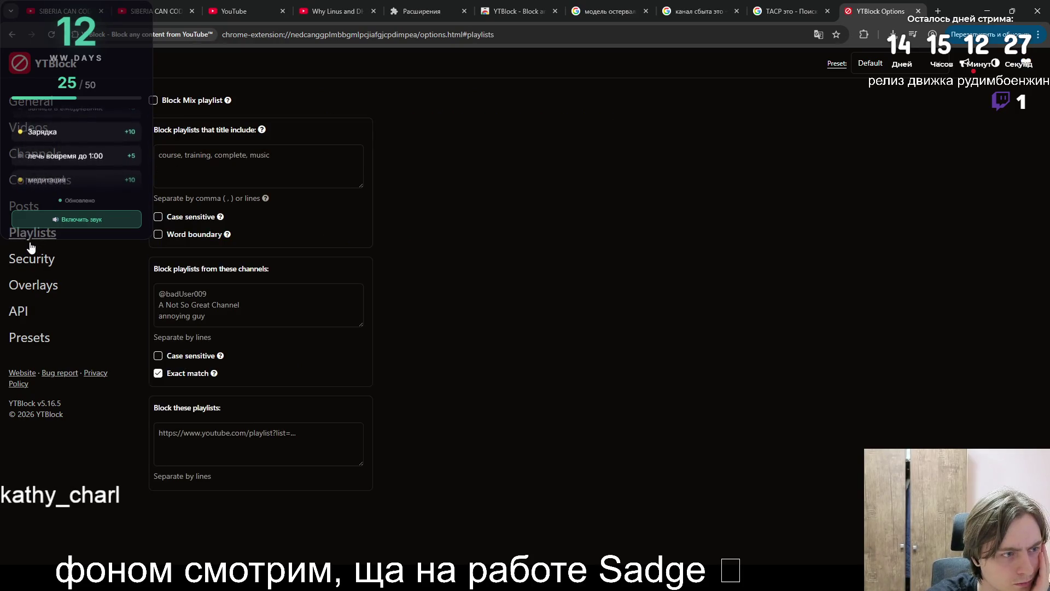
click(23, 206)
click(25, 181)
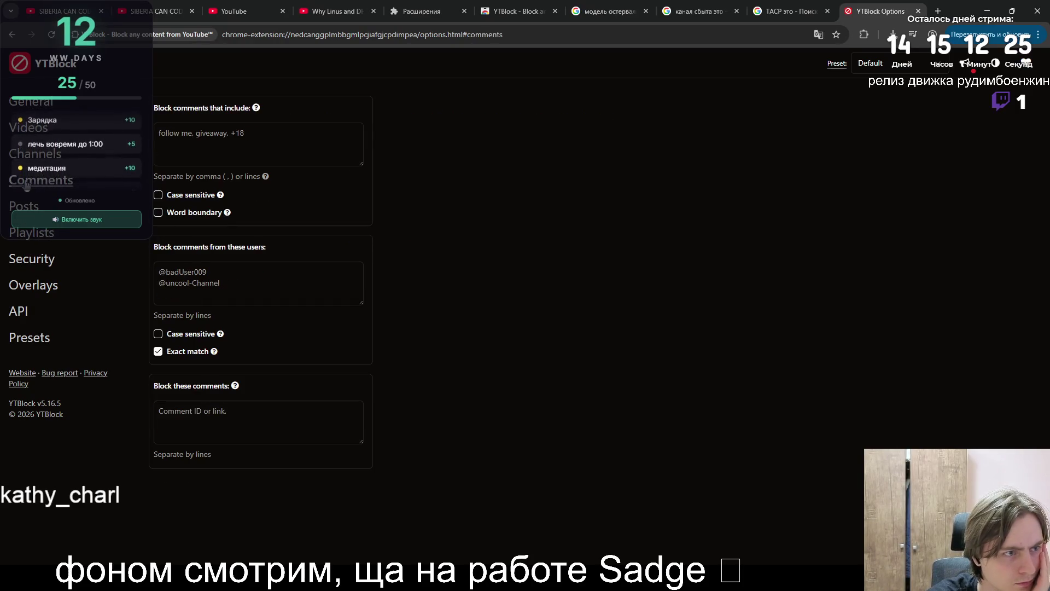
click(36, 157)
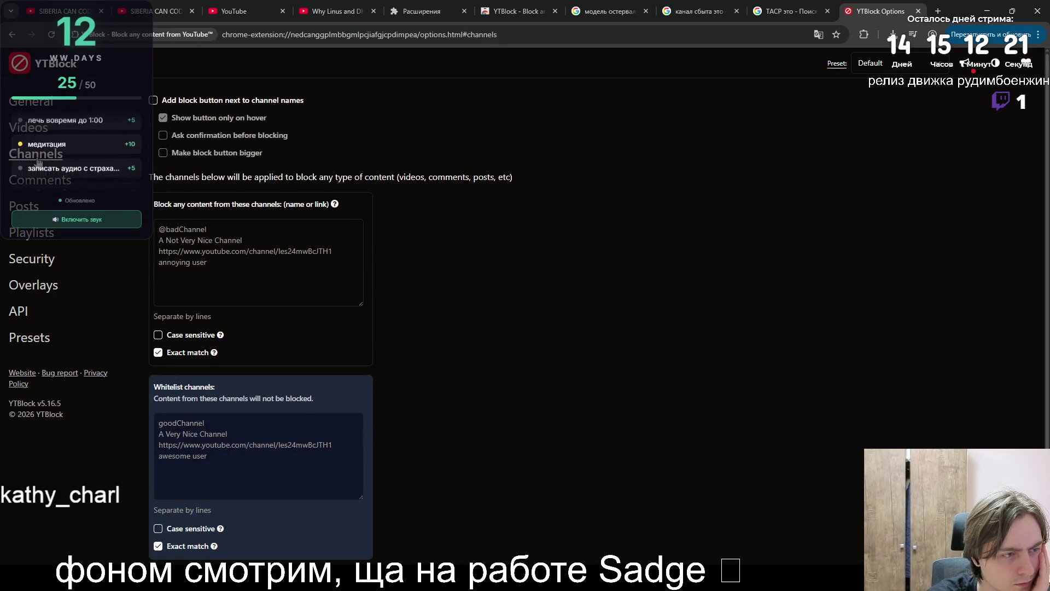
scroll(201, 311, down, 1)
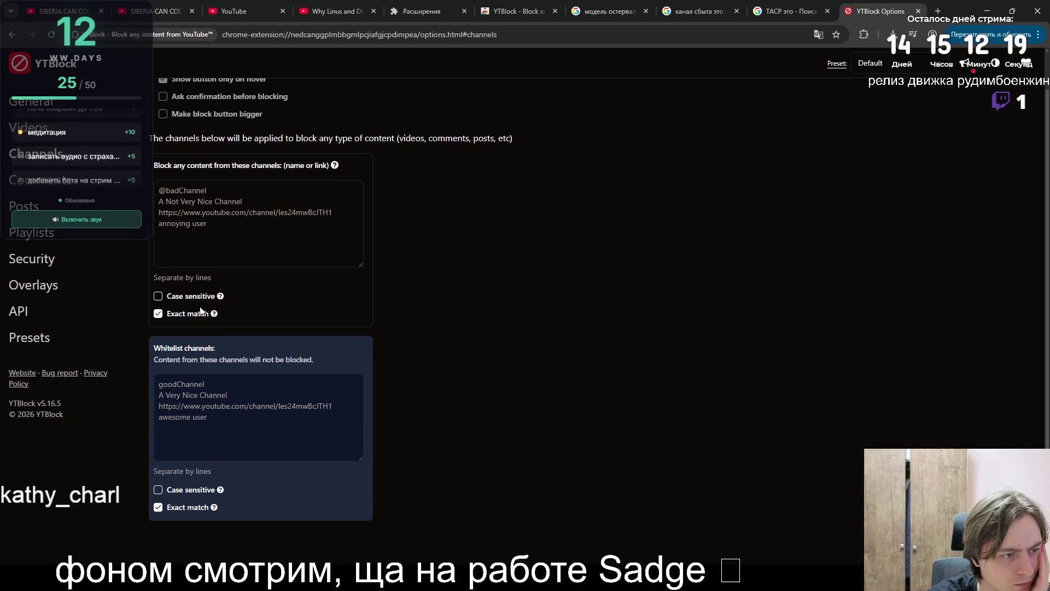
click(36, 137)
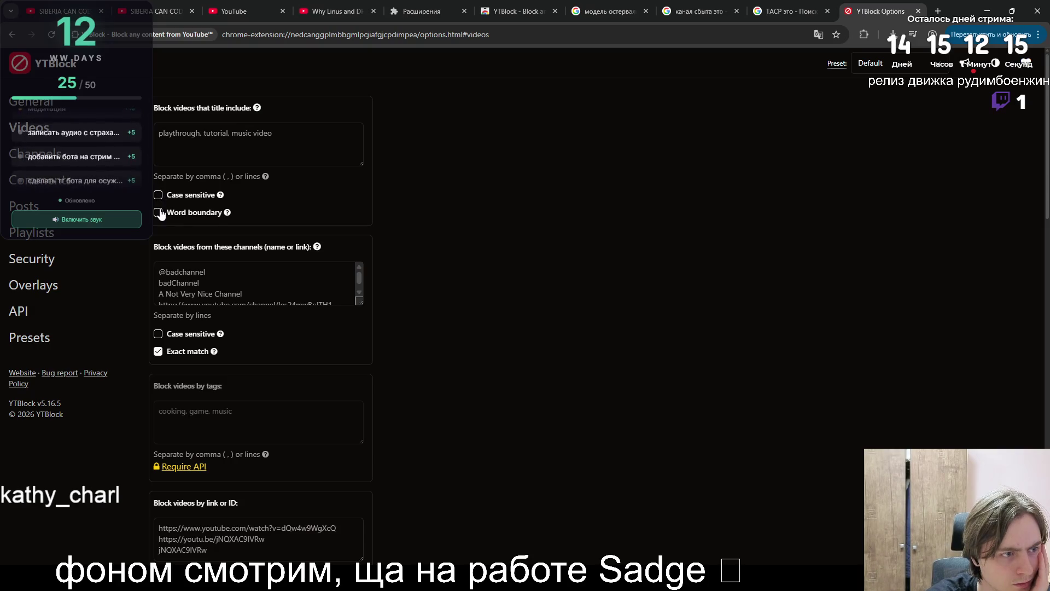
- Read through YTBlock's Videos blocking settings page down to the bottom
drag(163, 246, 295, 247)
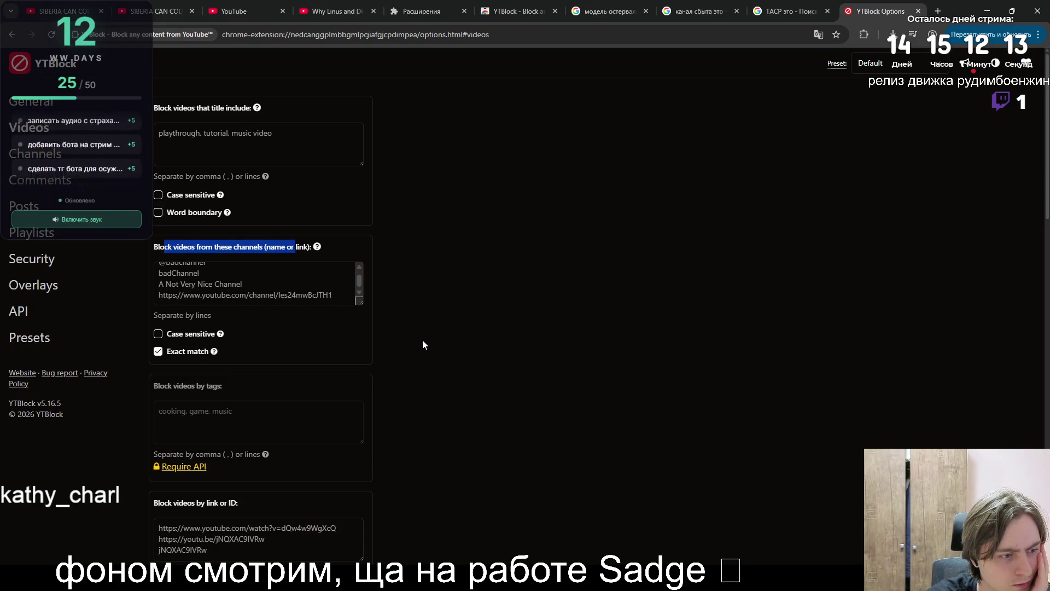
scroll(420, 339, down, 6)
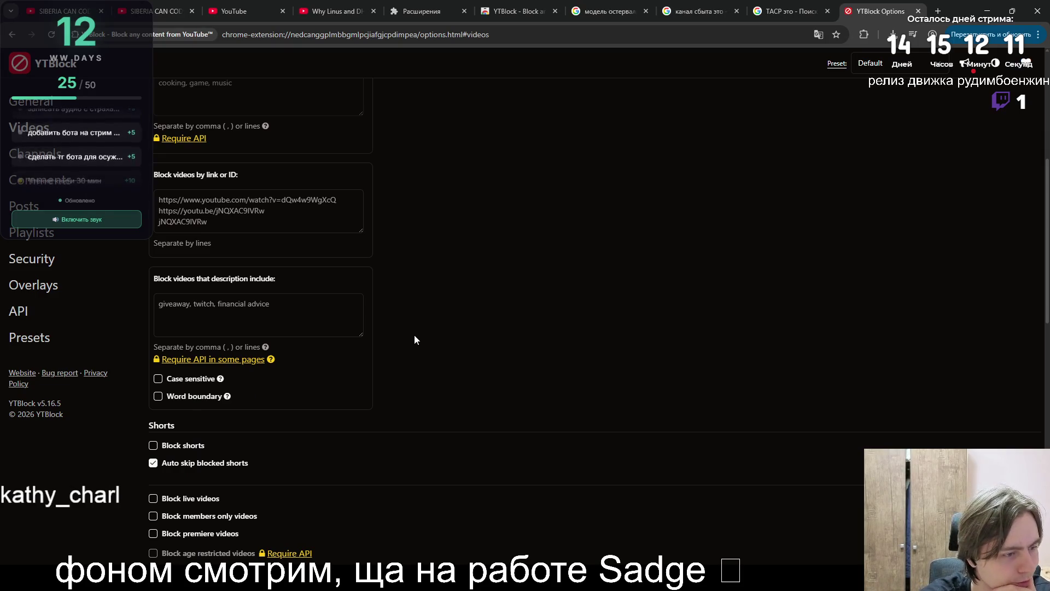
scroll(414, 335, down, 2)
scroll(198, 398, down, 2)
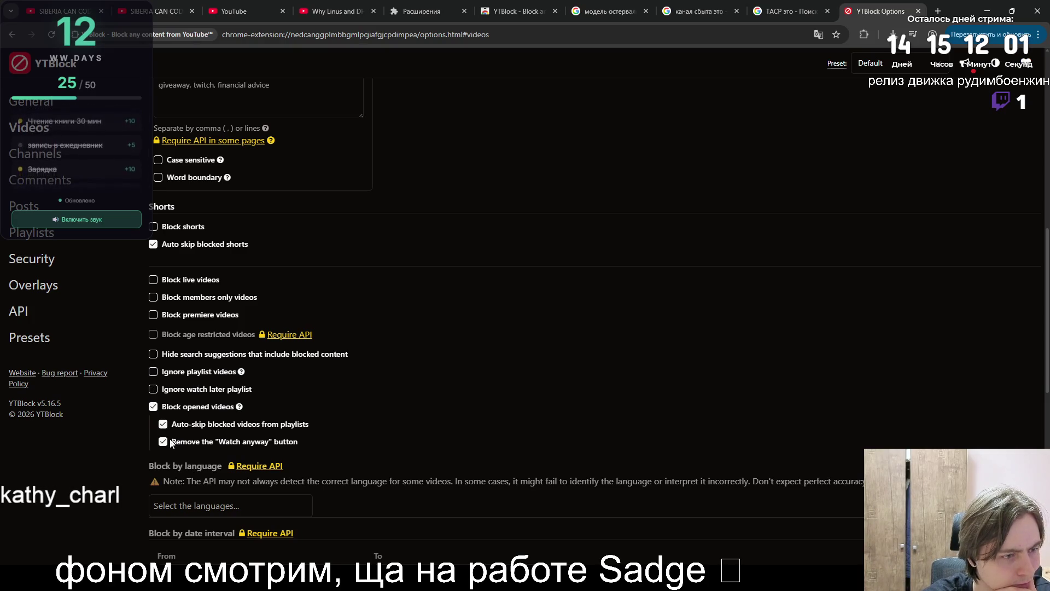
scroll(168, 483, down, 2)
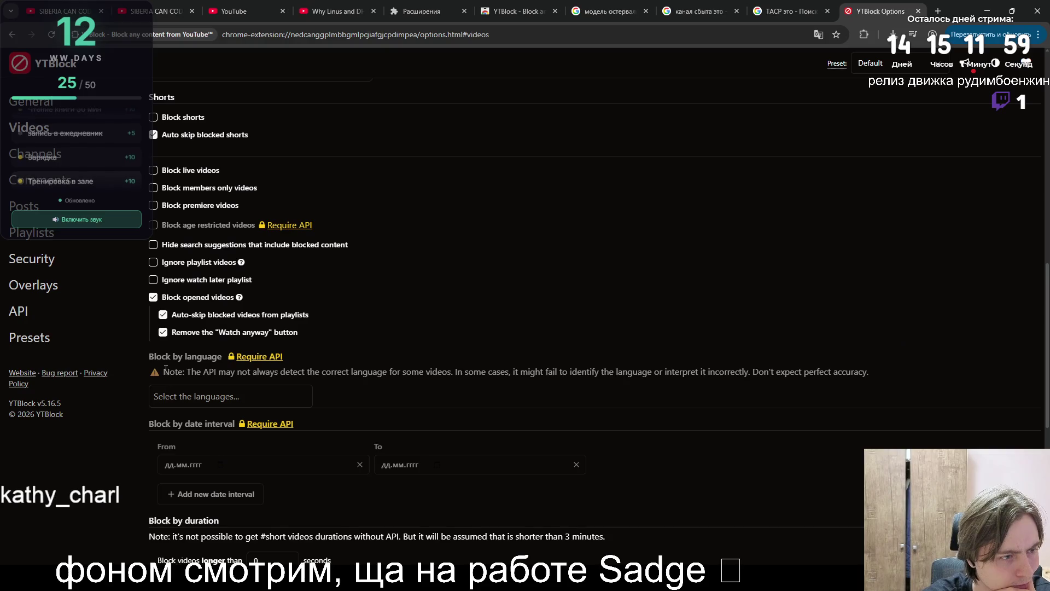
scroll(314, 383, down, 2)
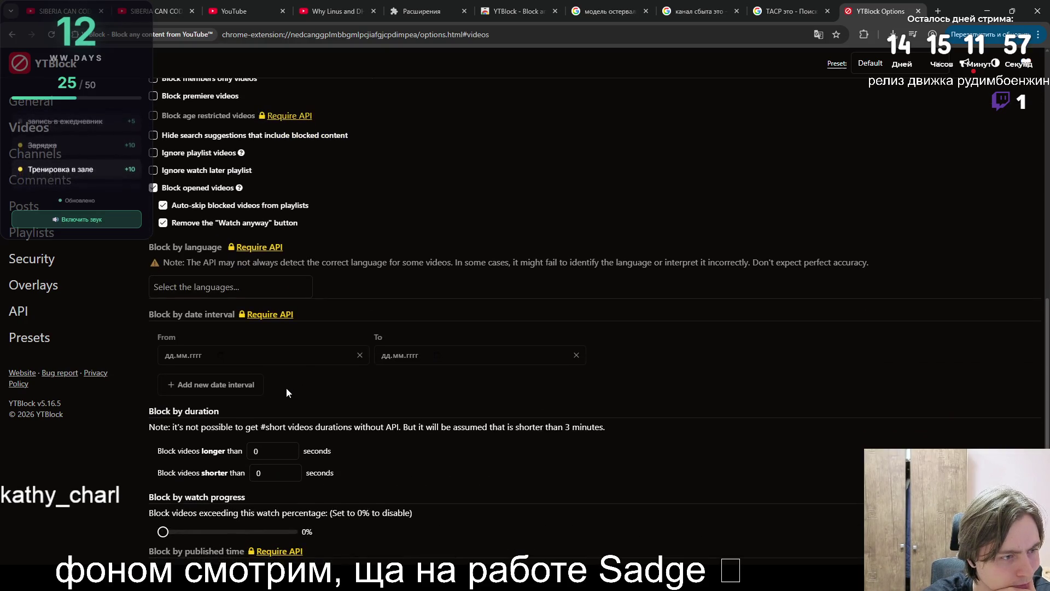
scroll(277, 390, down, 1)
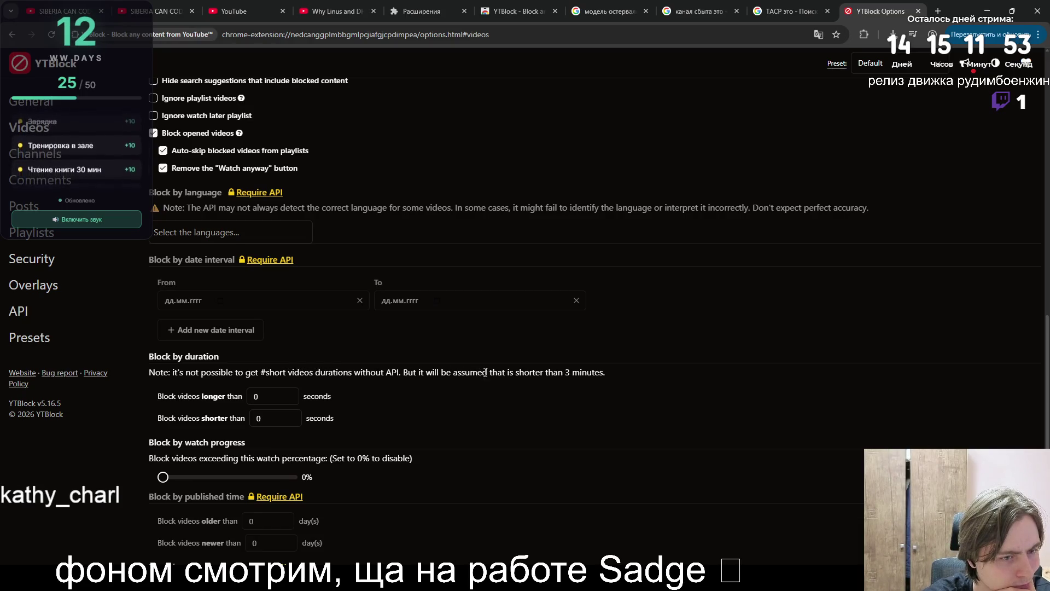
scroll(493, 380, down, 2)
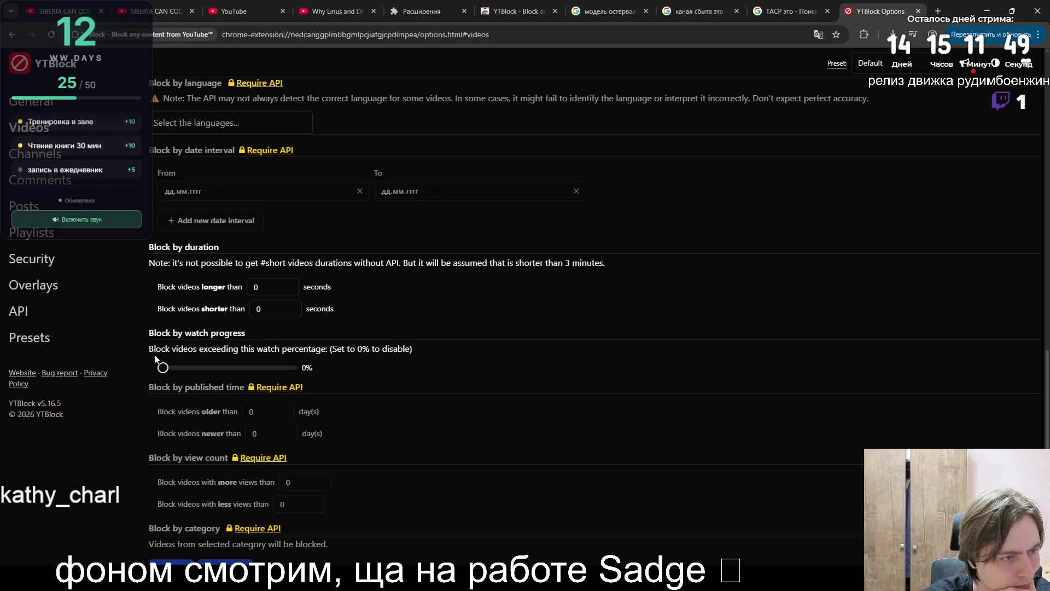
scroll(243, 390, down, 2)
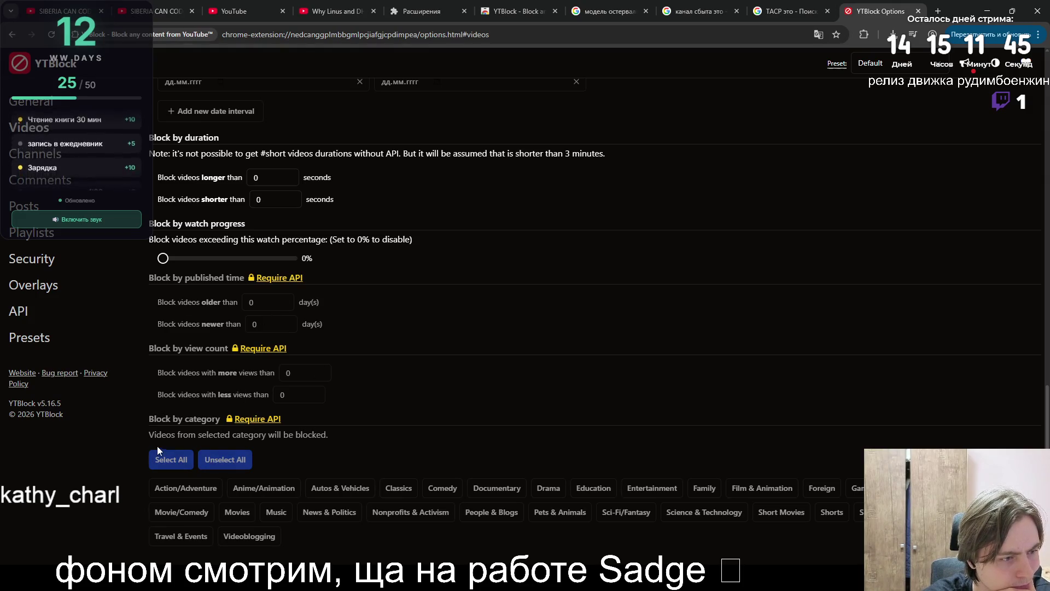
scroll(299, 443, down, 1)
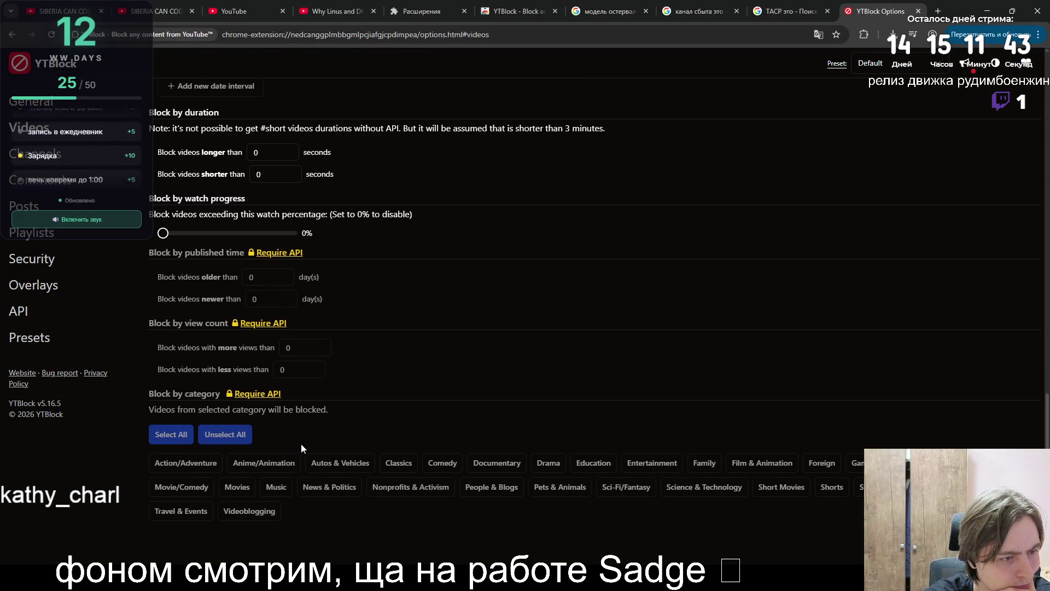
scroll(298, 438, up, 2)
scroll(140, 118, up, 20)
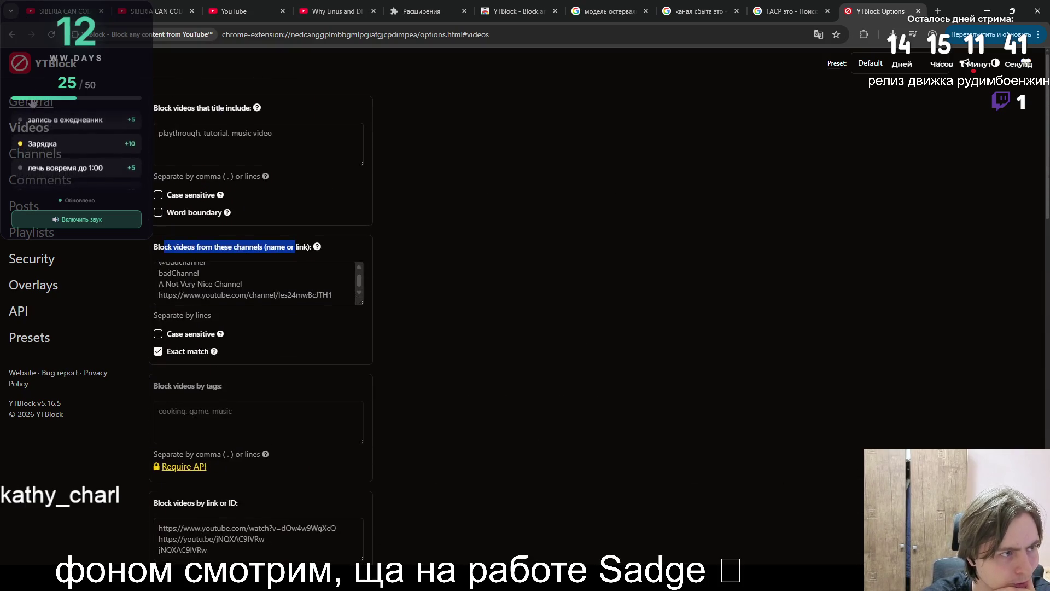
scroll(274, 237, down, 1)
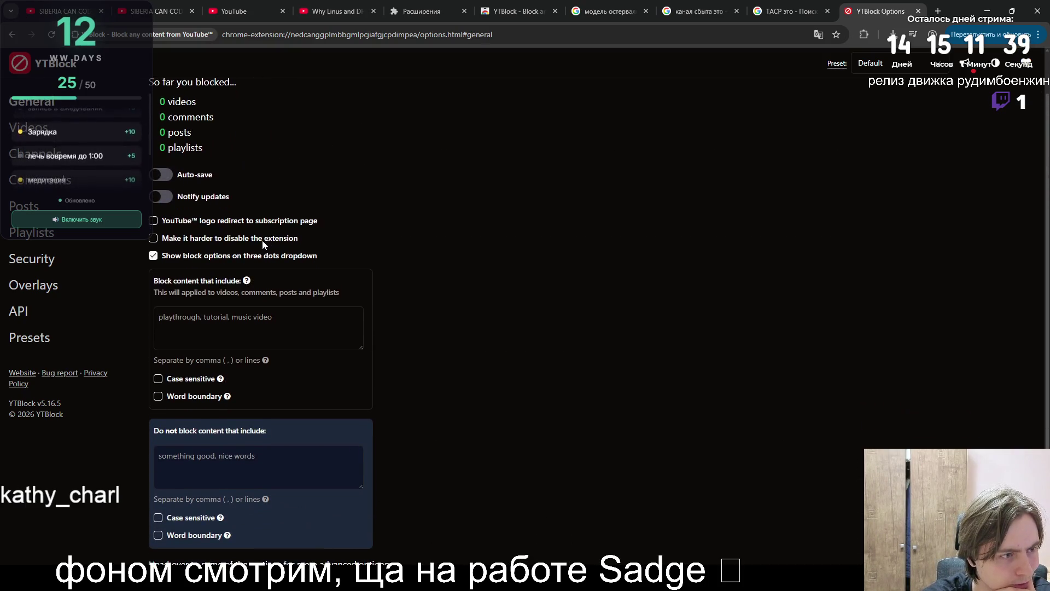
scroll(252, 239, down, 2)
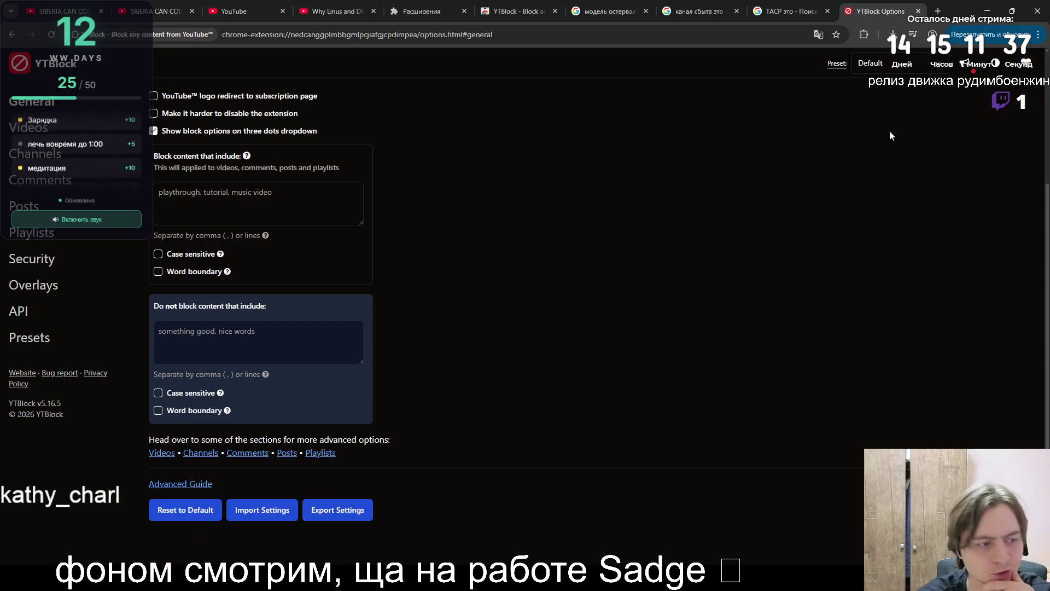
- Skim YTBlock's advanced keyword guide, close it, and return to YTBlock's store page
click(151, 488)
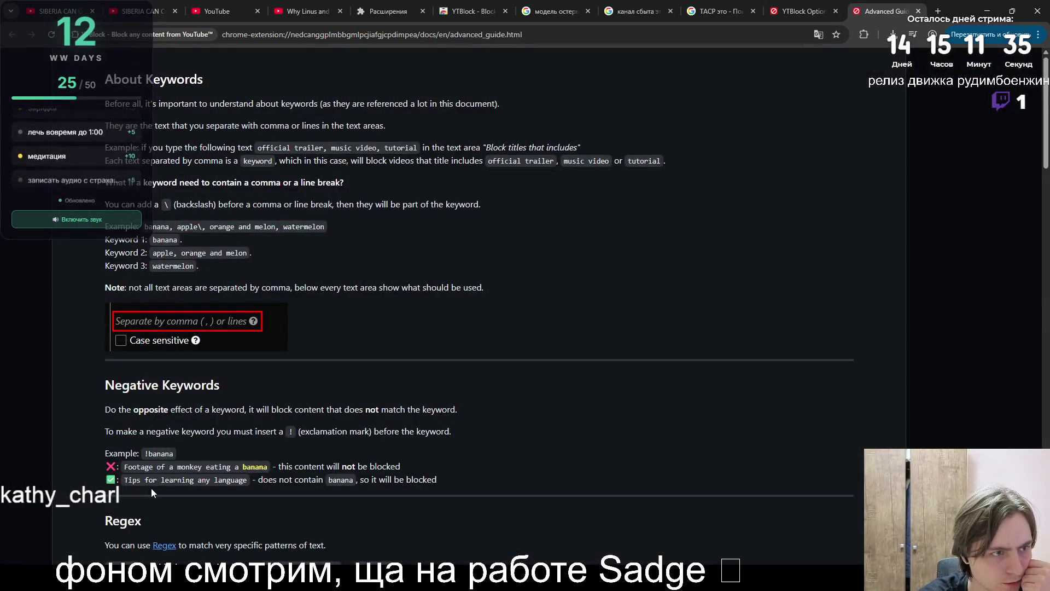
scroll(203, 422, down, 20)
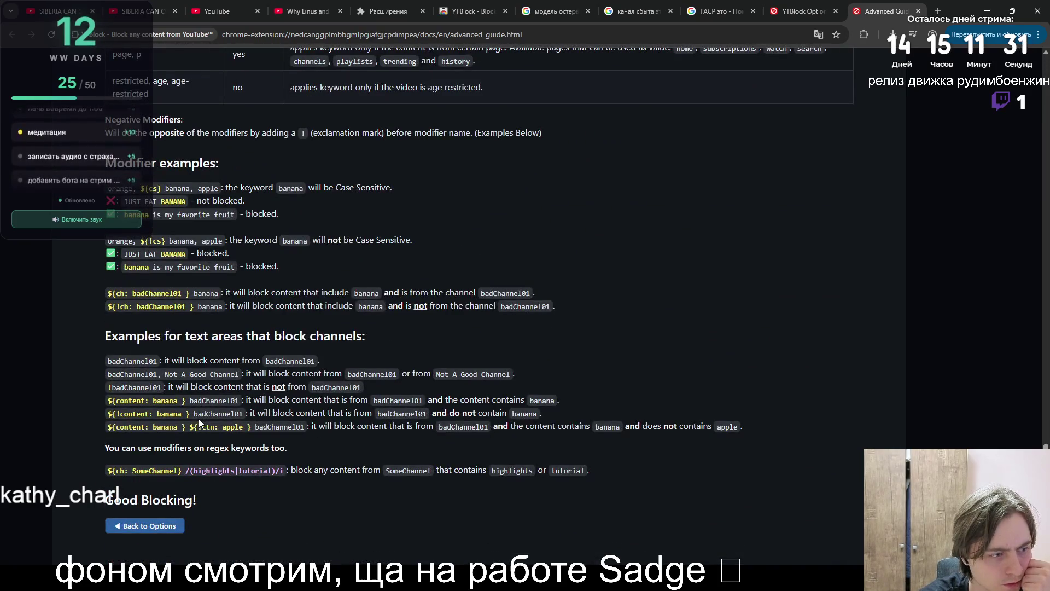
click(918, 11)
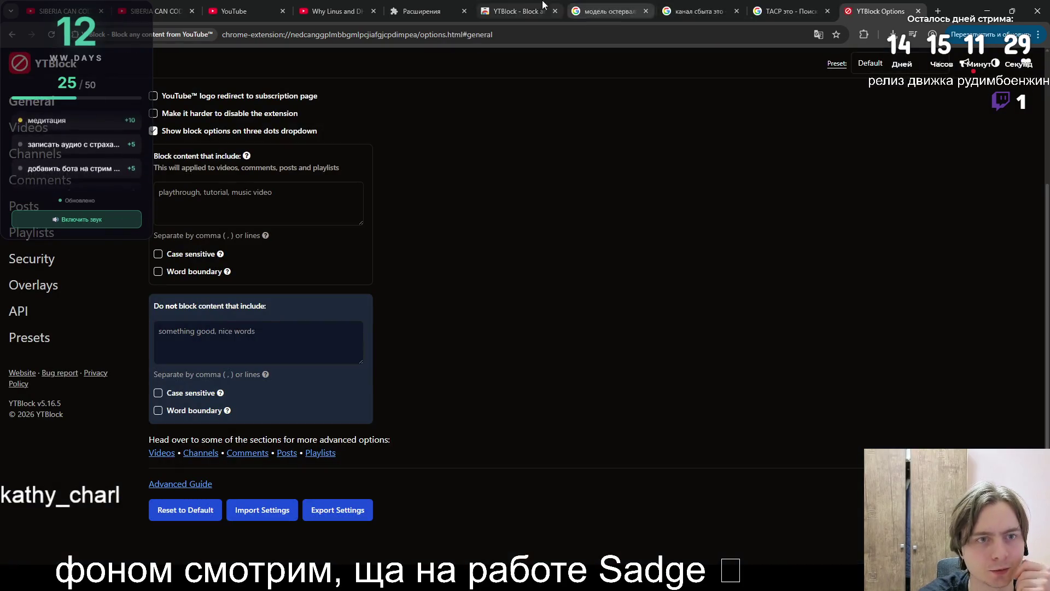
click(513, 7)
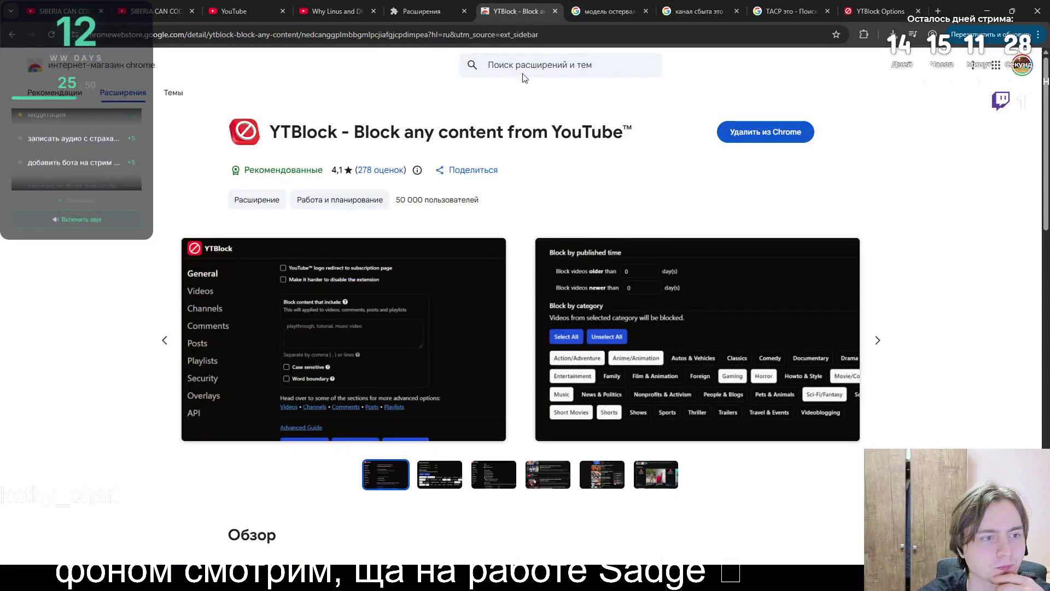
- Search the Chrome Web Store for 'yt hide' and open the Clean YouTube result
click(550, 62)
text(yt)
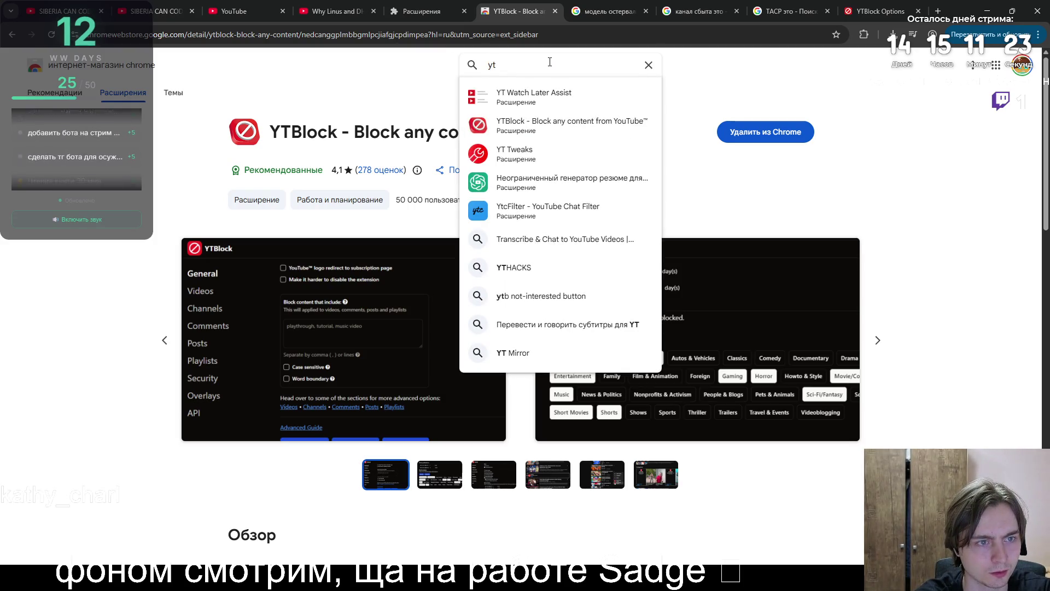
text(block)
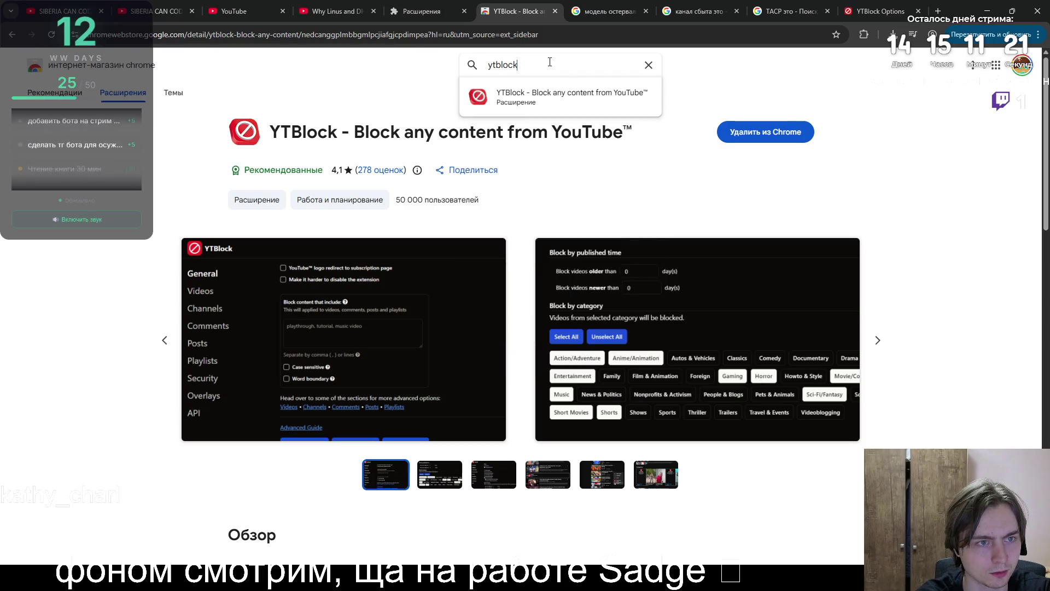
key(ctrl+a)
key(BackSpace)
text(yt hide)
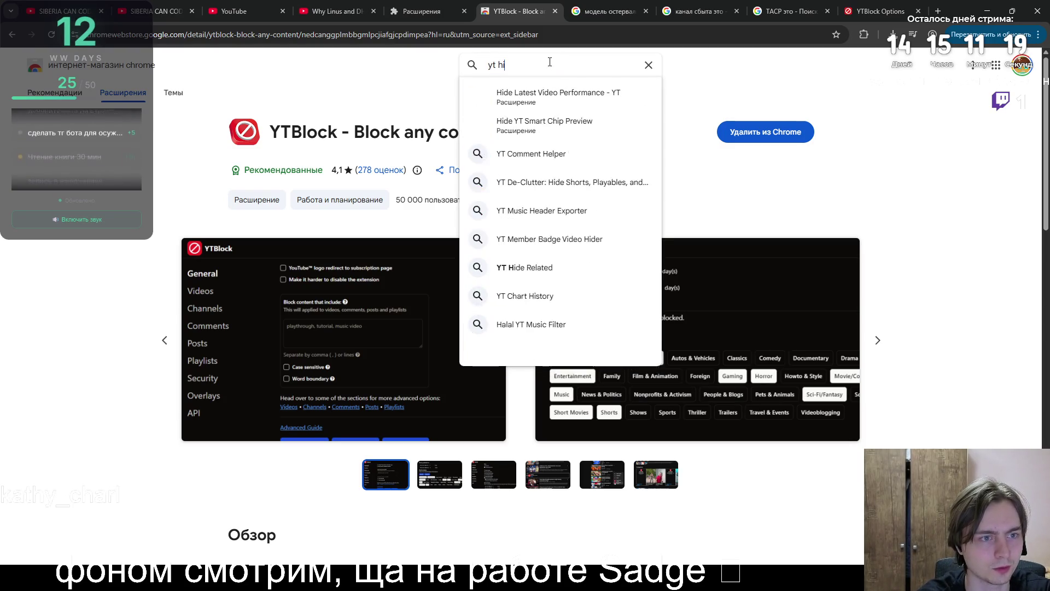
key(Return)
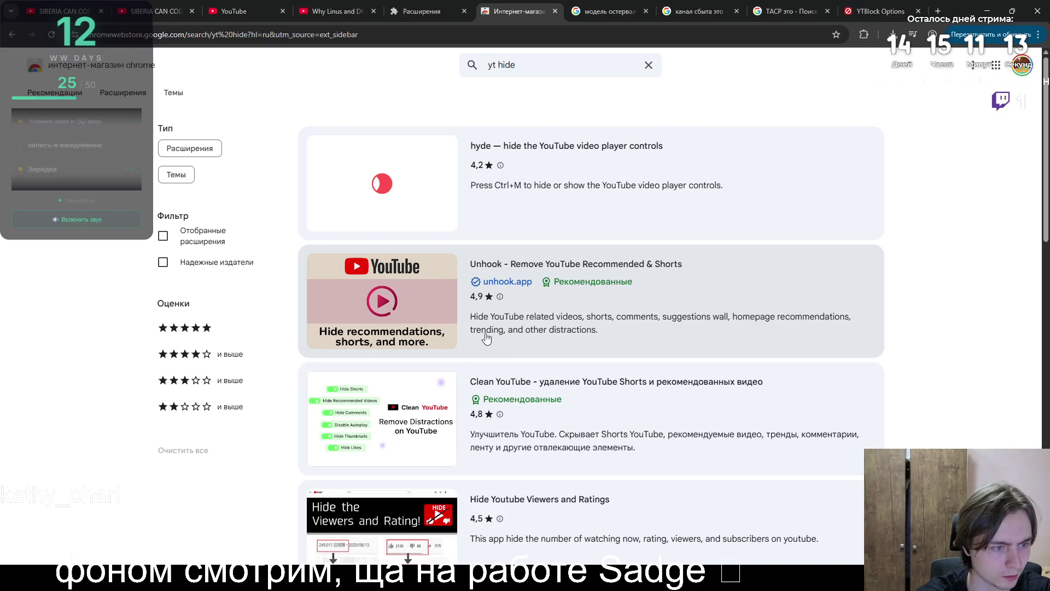
click(376, 448)
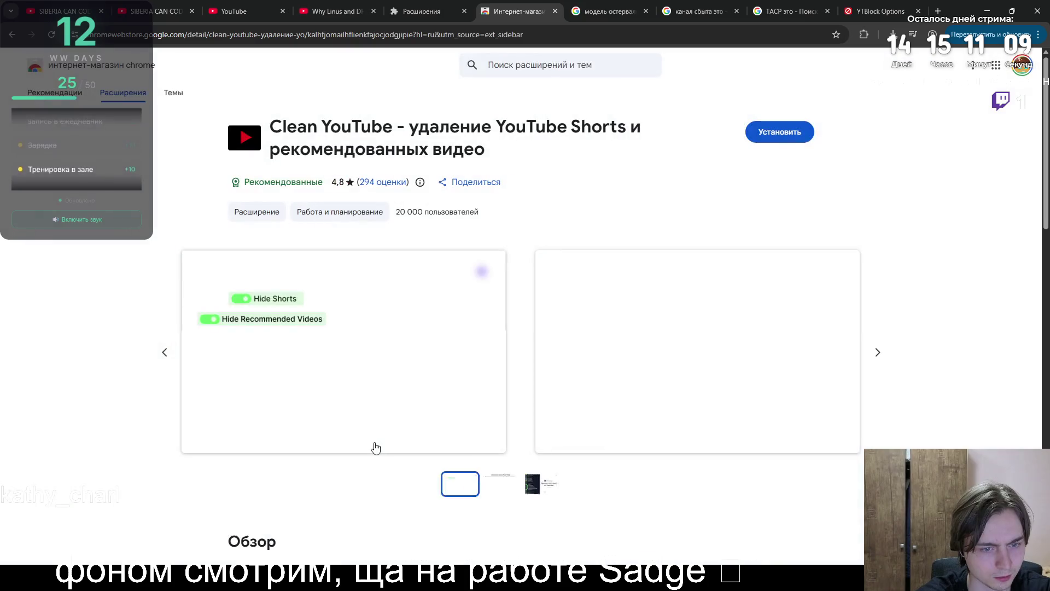
- Add Clean YouTube to Chrome and check the YouTube home feed with it active
click(879, 353)
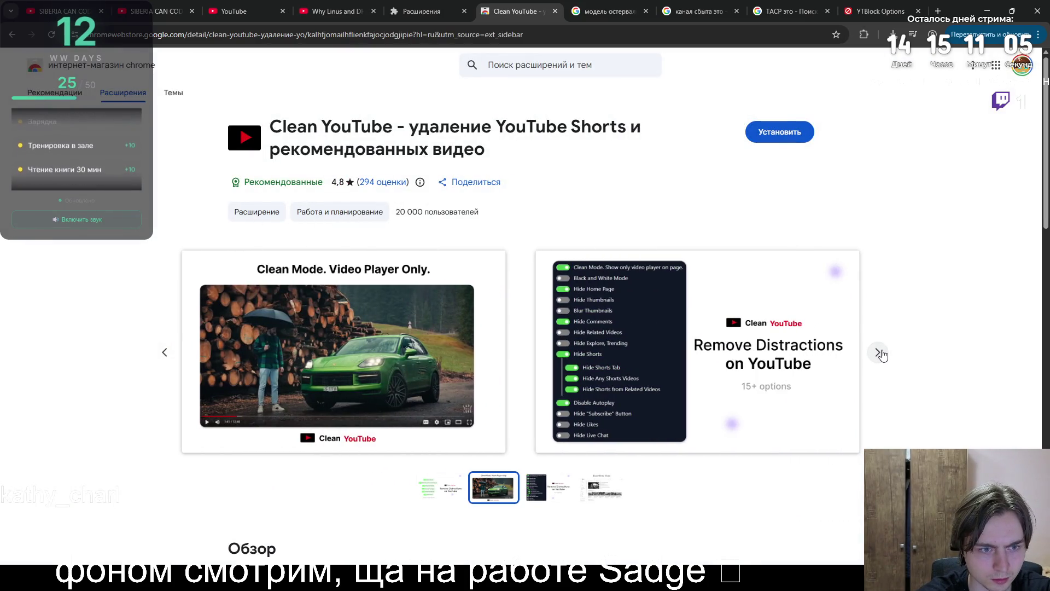
click(780, 132)
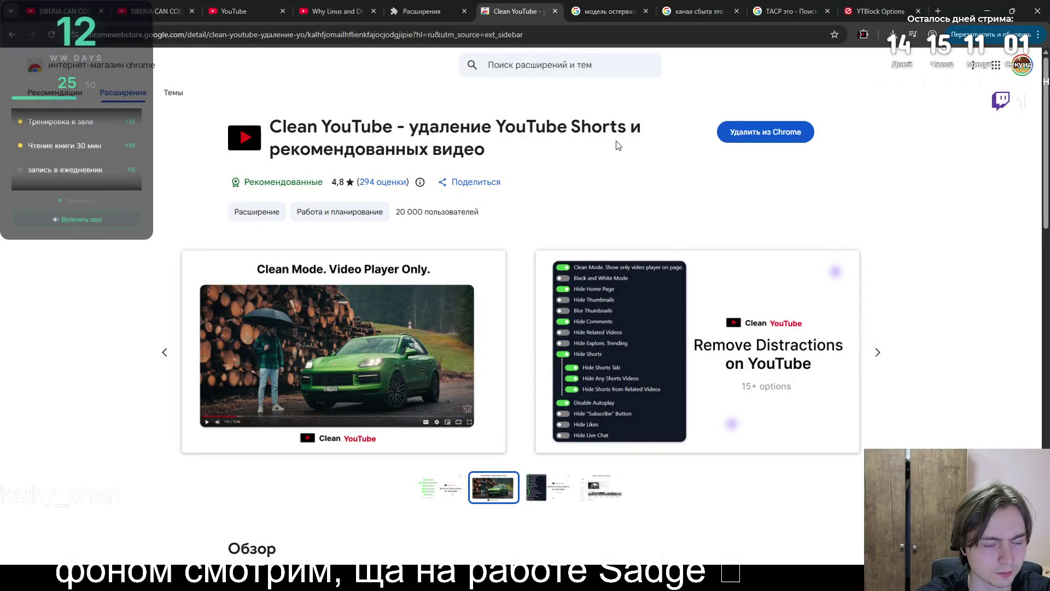
scroll(614, 145, down, 5)
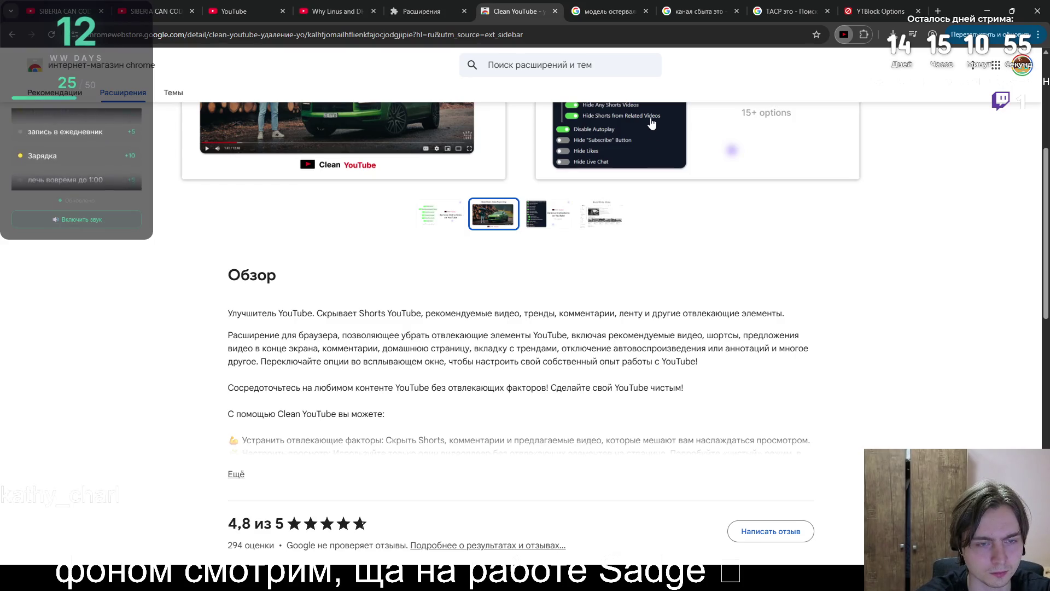
click(241, 11)
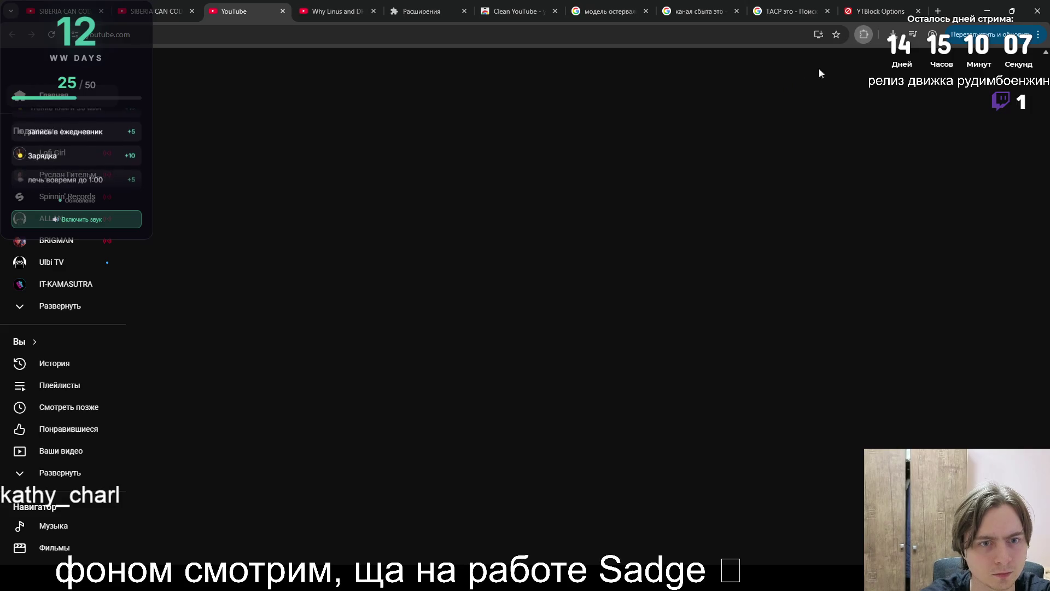
- Return to Clean YouTube's store page and open Minimal YouTube from its similar extensions
click(517, 11)
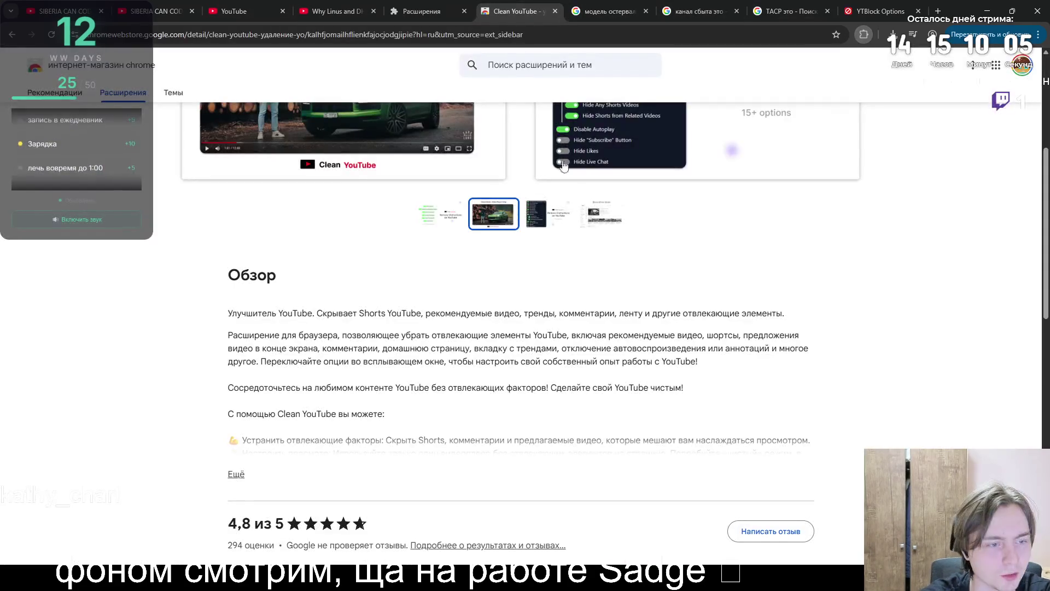
scroll(560, 245, down, 10)
scroll(561, 245, down, 3)
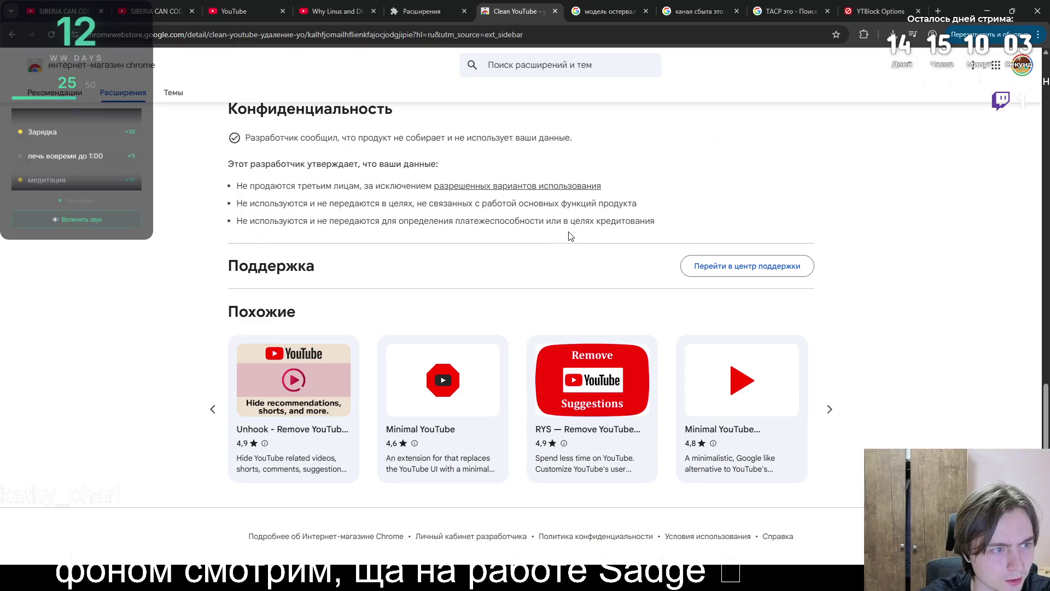
key(alt+Left)
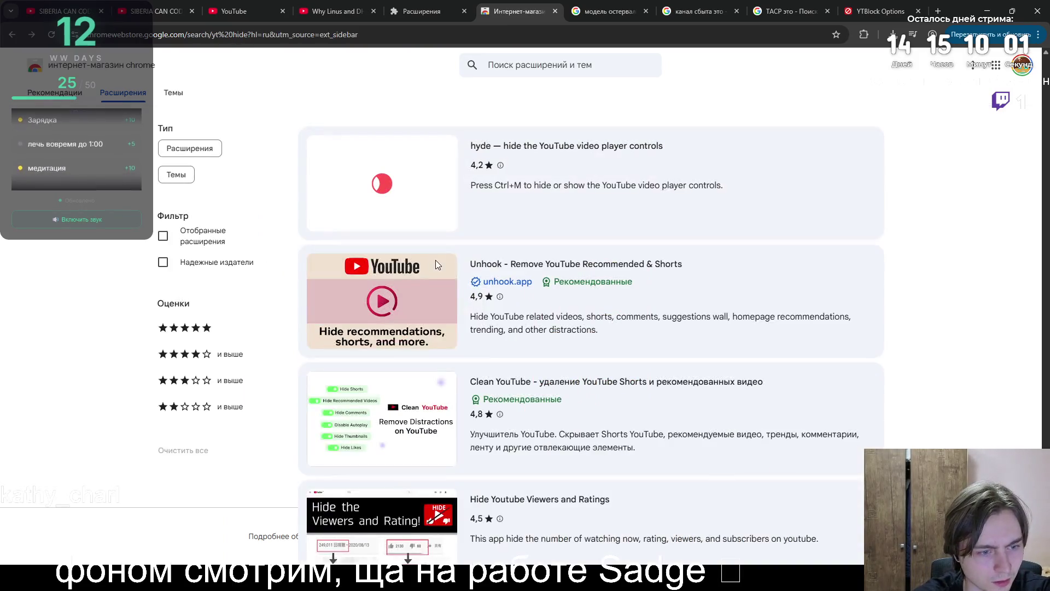
scroll(436, 266, down, 3)
key(alt+Right)
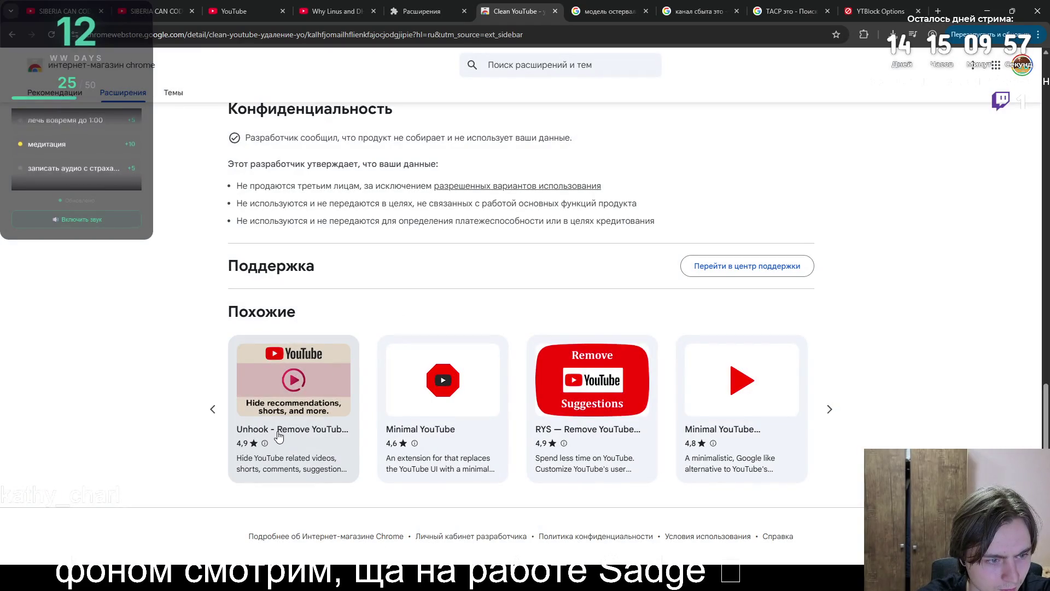
click(445, 430)
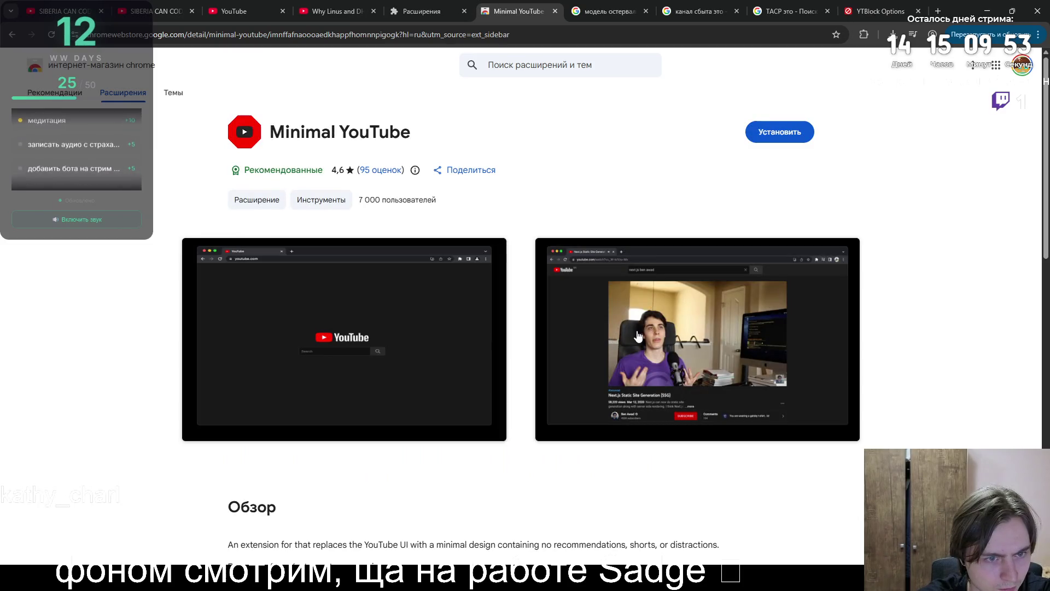
- Add Minimal YouTube 1.2.1 to Chrome and view the installed extensions list
scroll(638, 335, down, 3)
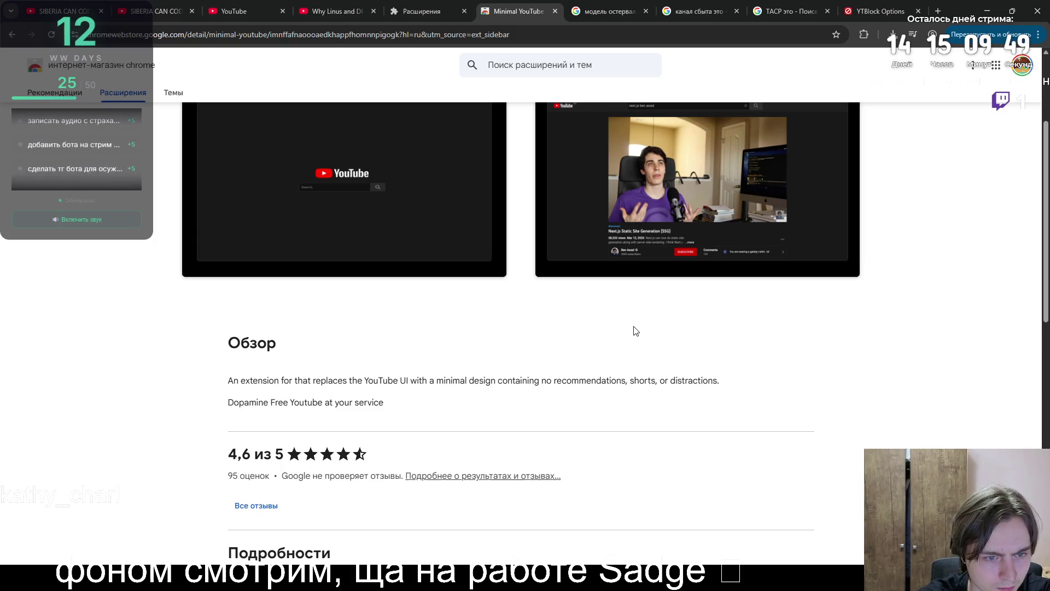
scroll(624, 330, up, 1)
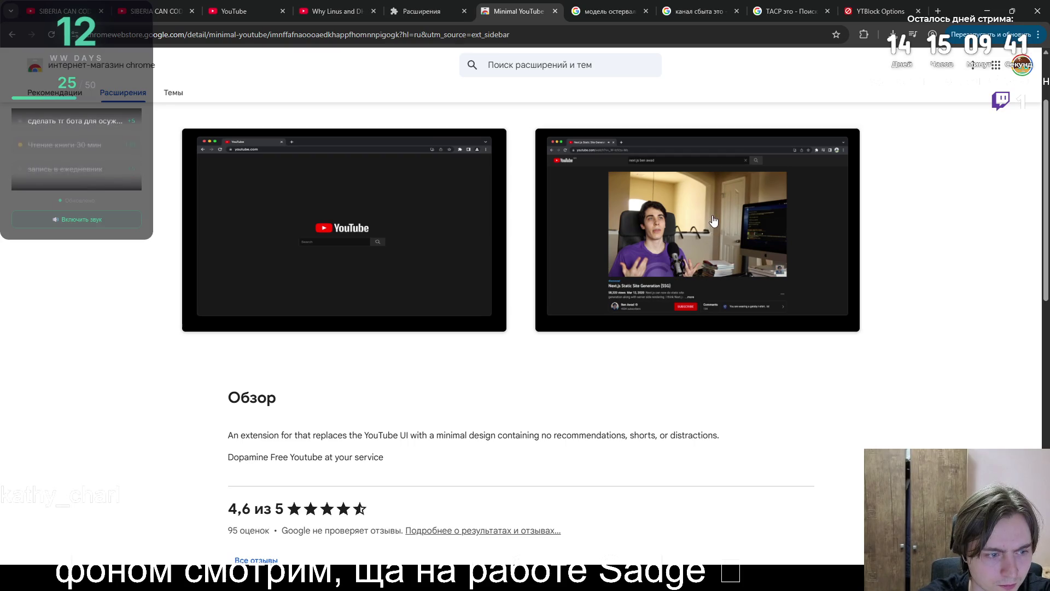
scroll(687, 232, up, 2)
scroll(649, 239, down, 7)
scroll(649, 239, up, 7)
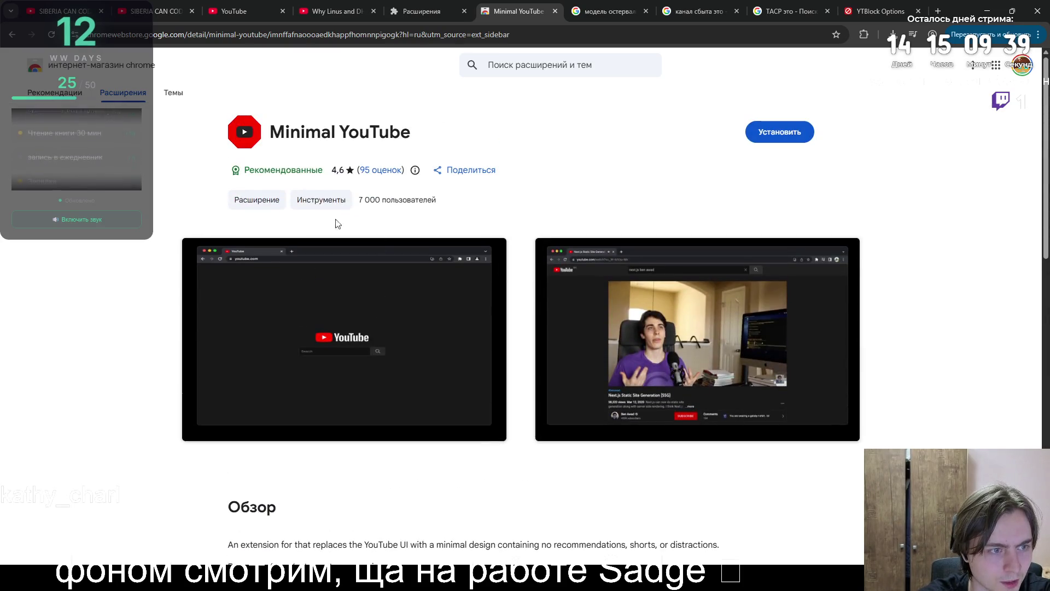
click(773, 136)
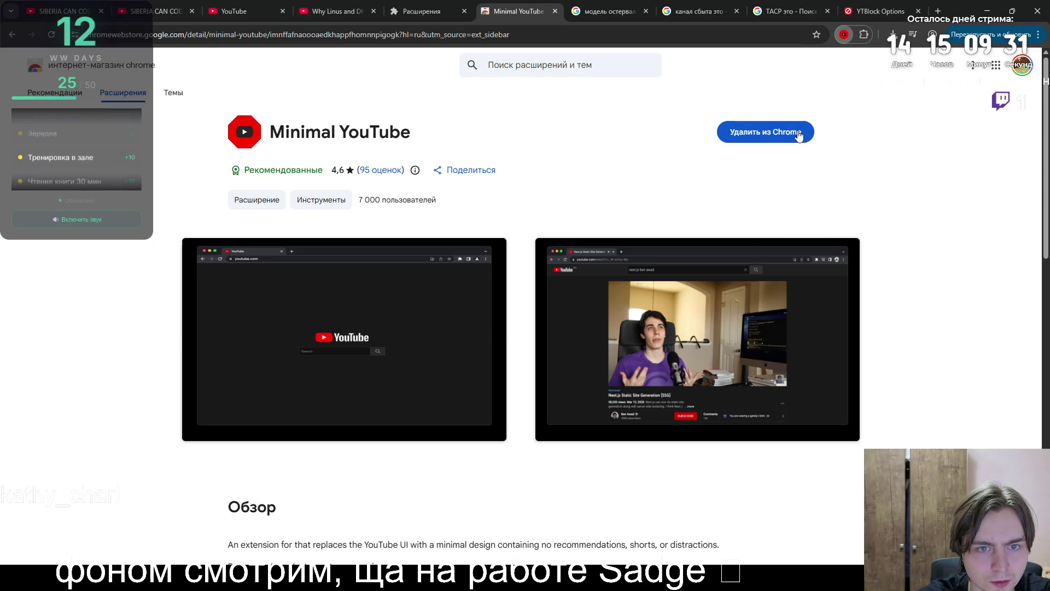
key(ctrl+shift+Tab)
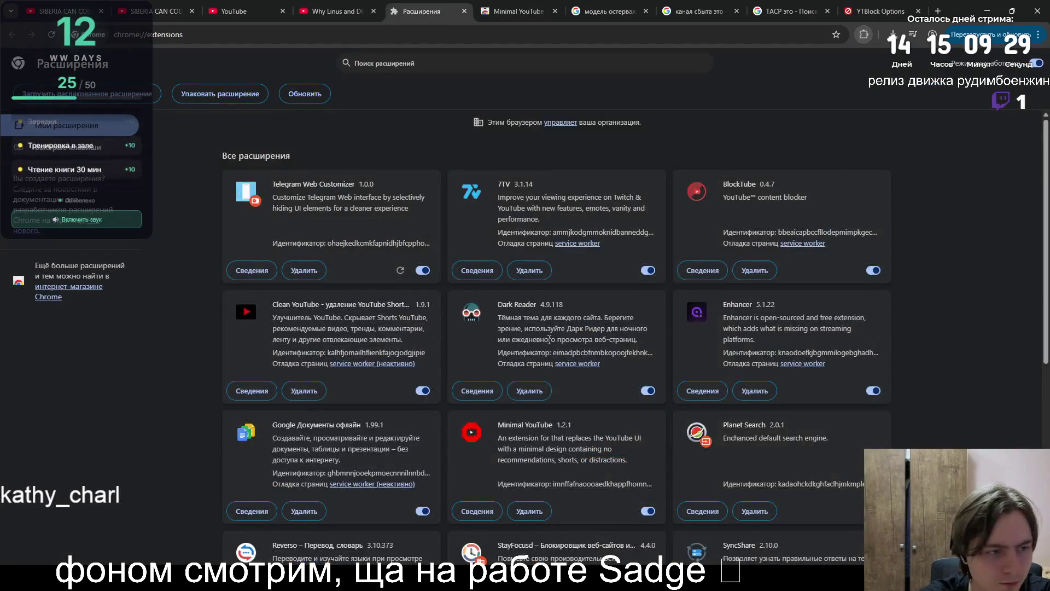
- Remove Minimal YouTube from Chrome and go back to its store page
scroll(549, 340, down, 5)
click(526, 237)
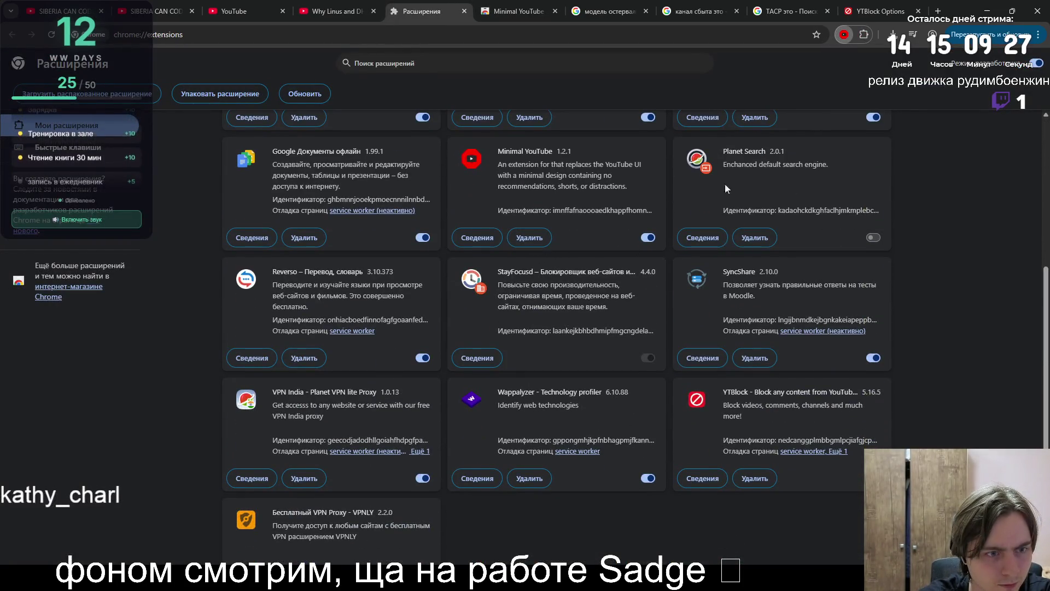
click(776, 124)
click(503, 19)
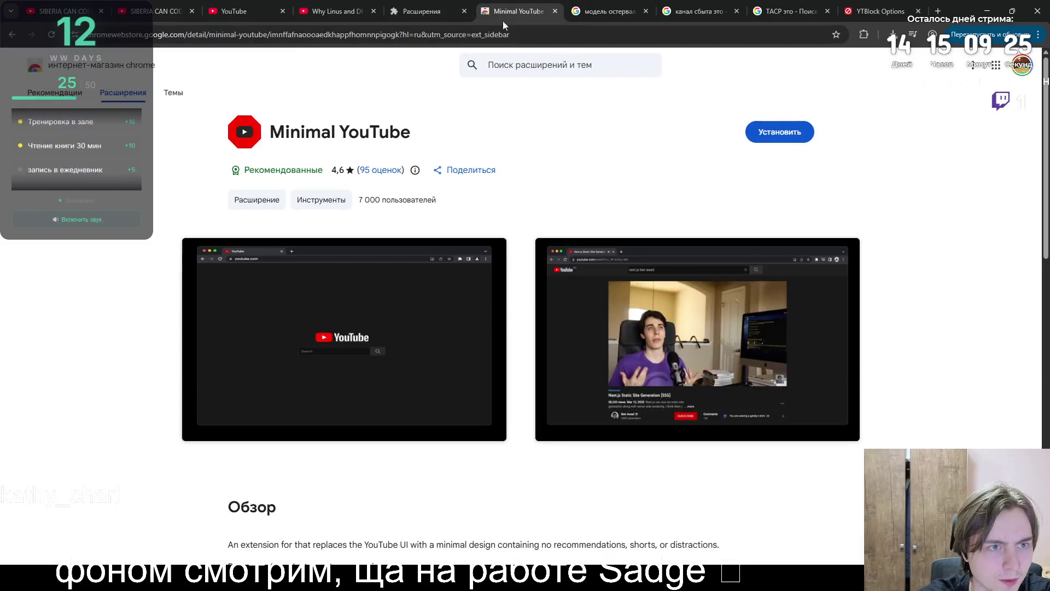
- Browse the similar Minimal Youtube theme listing and its screenshots, then return to Minimal YouTube
scroll(523, 198, down, 12)
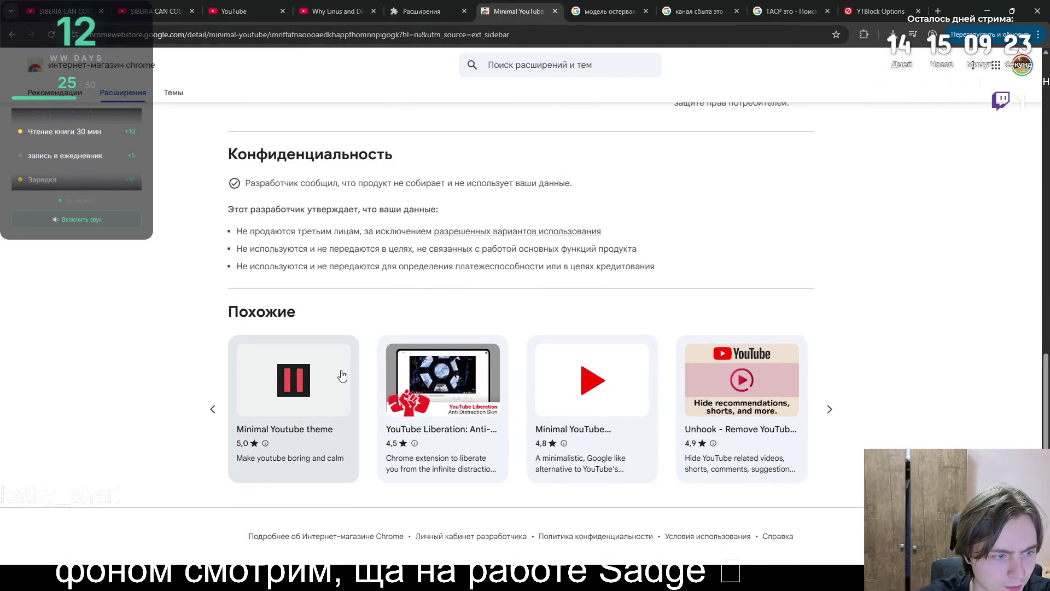
click(340, 375)
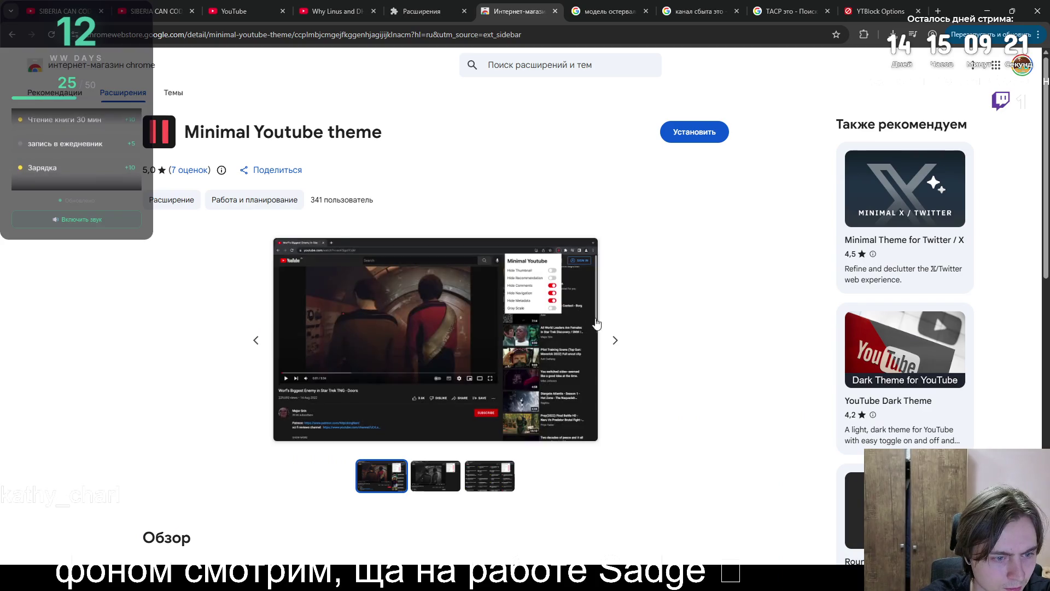
click(616, 340)
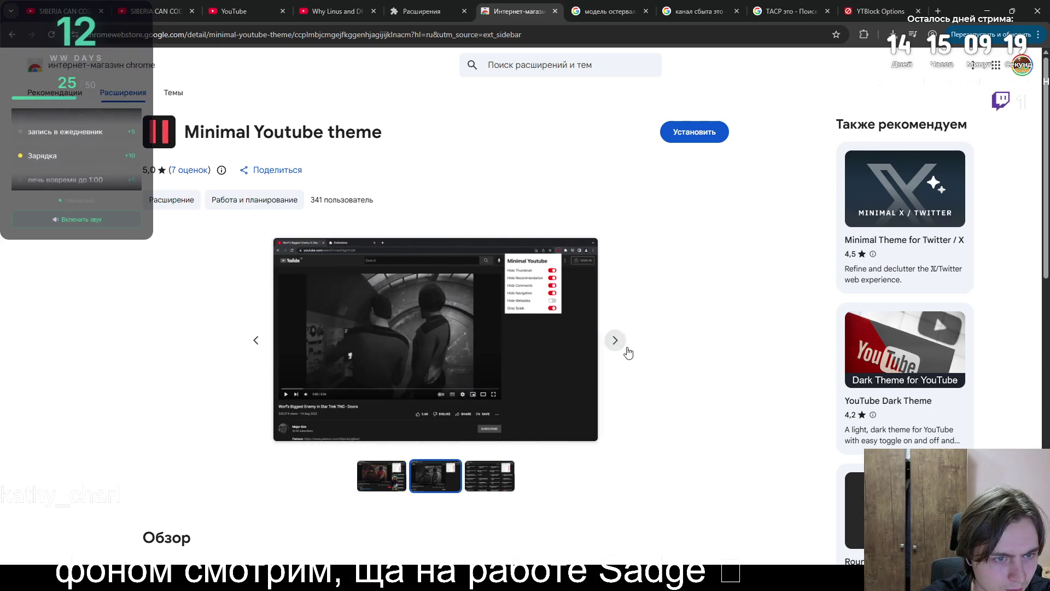
click(617, 341)
scroll(635, 369, down, 6)
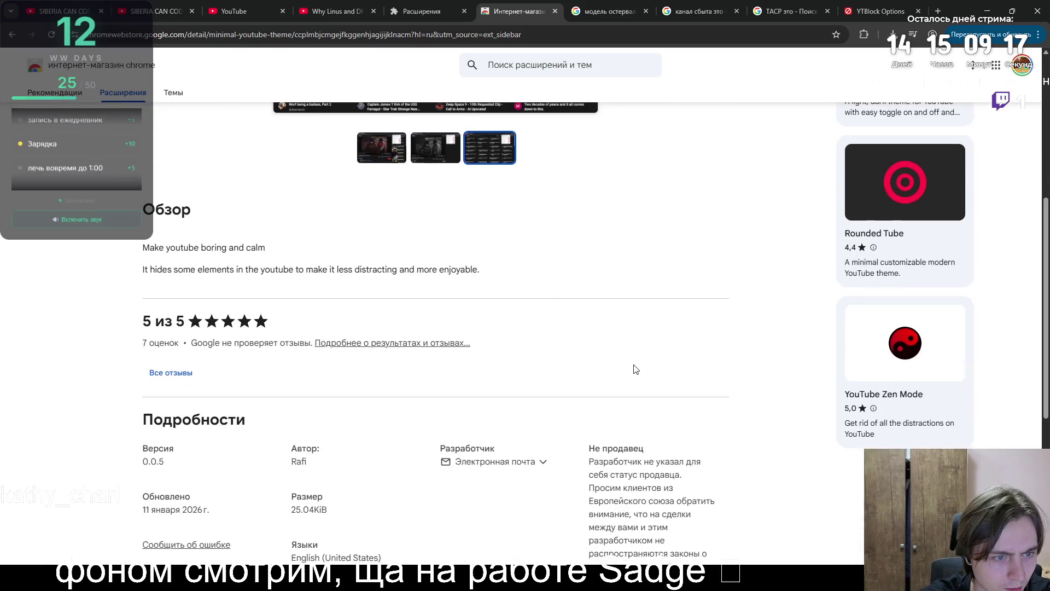
scroll(615, 358, down, 5)
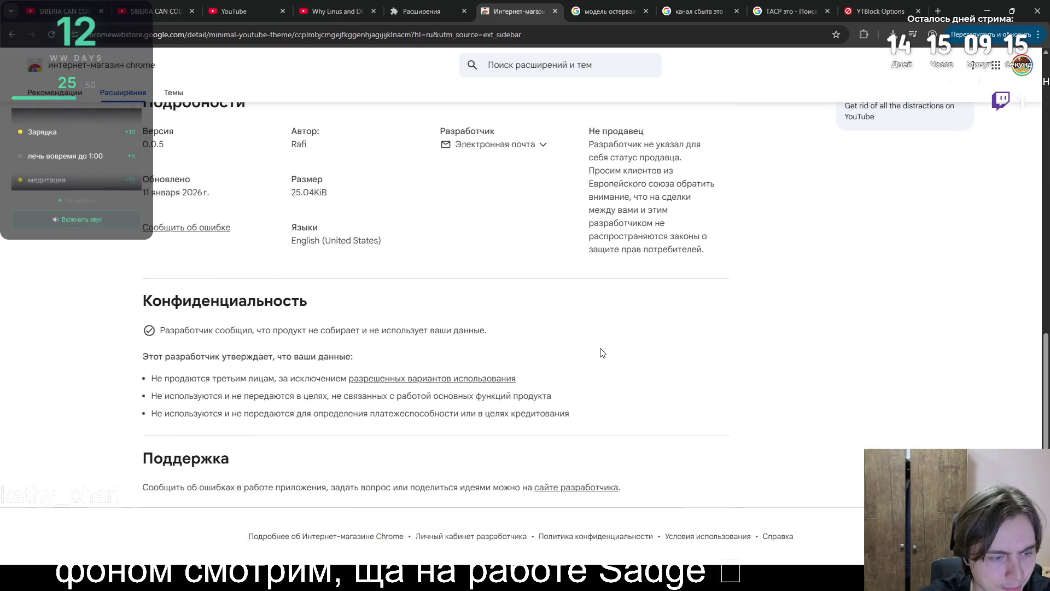
scroll(600, 352, up, 5)
key(alt+Left)
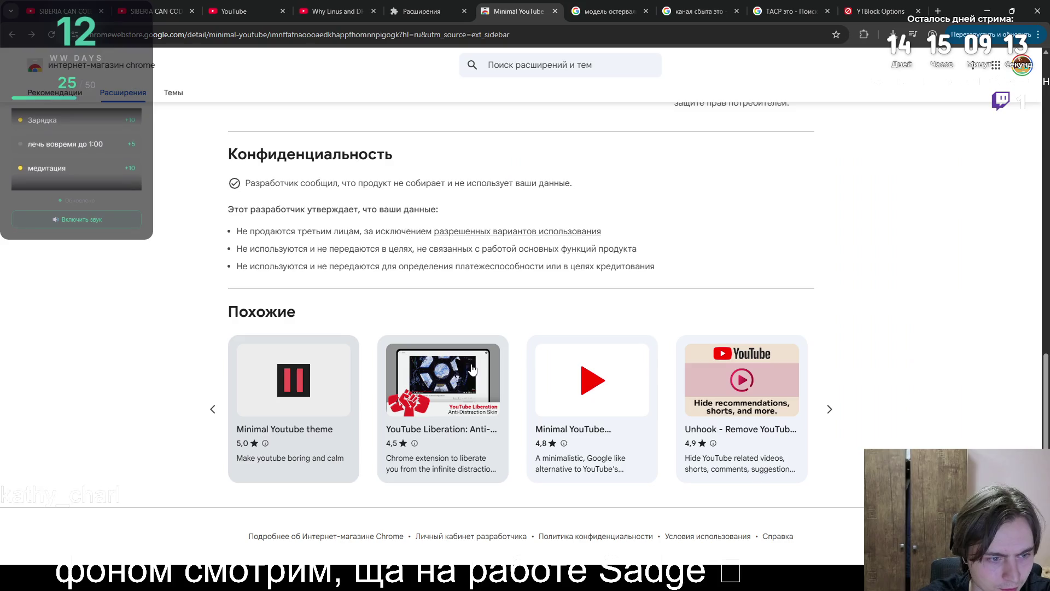
- Open YouTube Liberation: Anti-Distraction Skin's store page and look through its screenshots and details
click(443, 436)
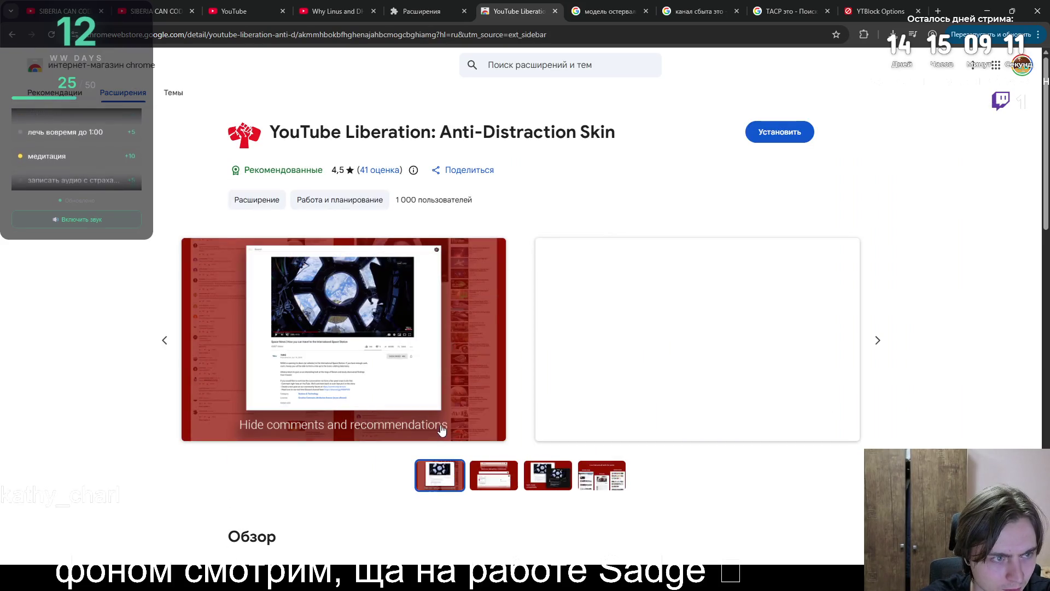
click(880, 353)
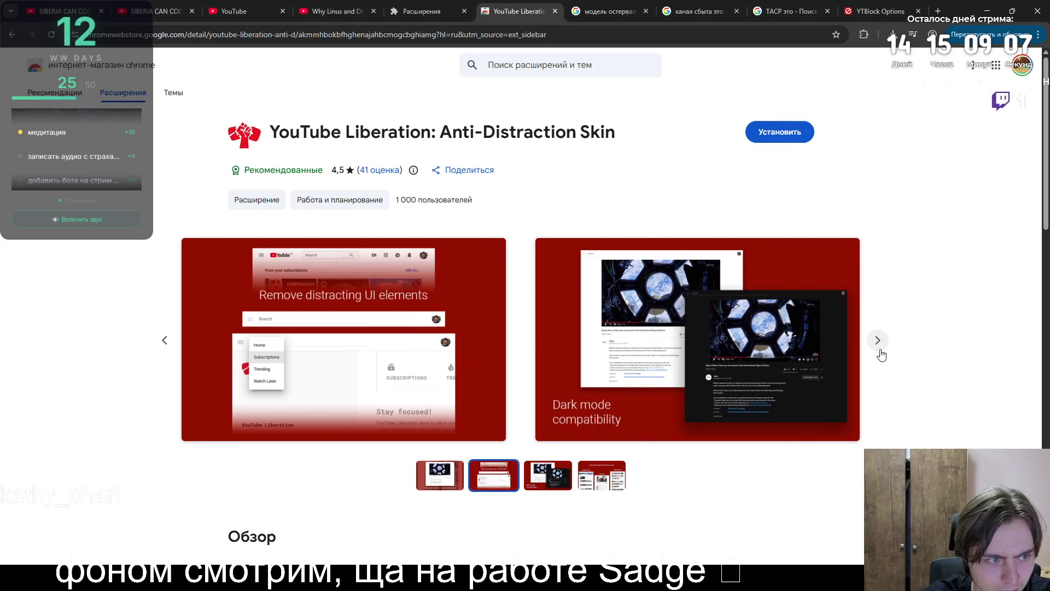
click(879, 354)
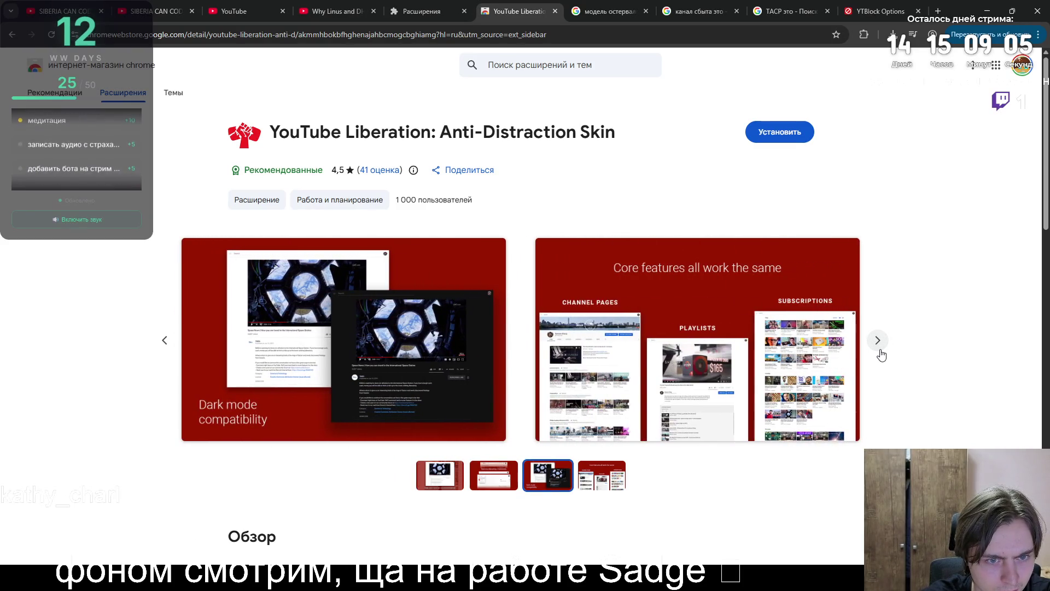
click(879, 354)
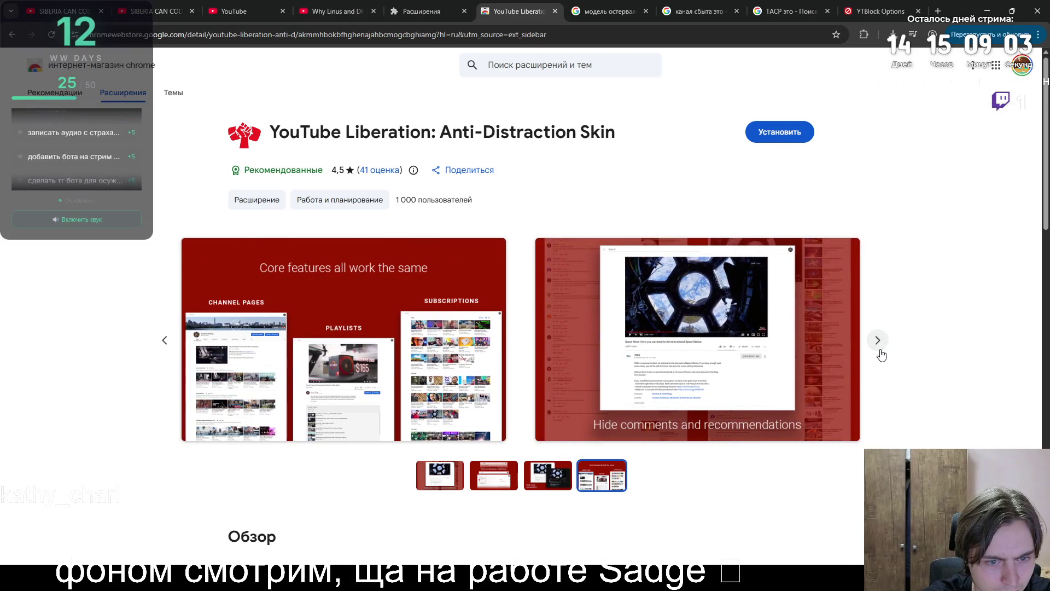
scroll(878, 353, down, 5)
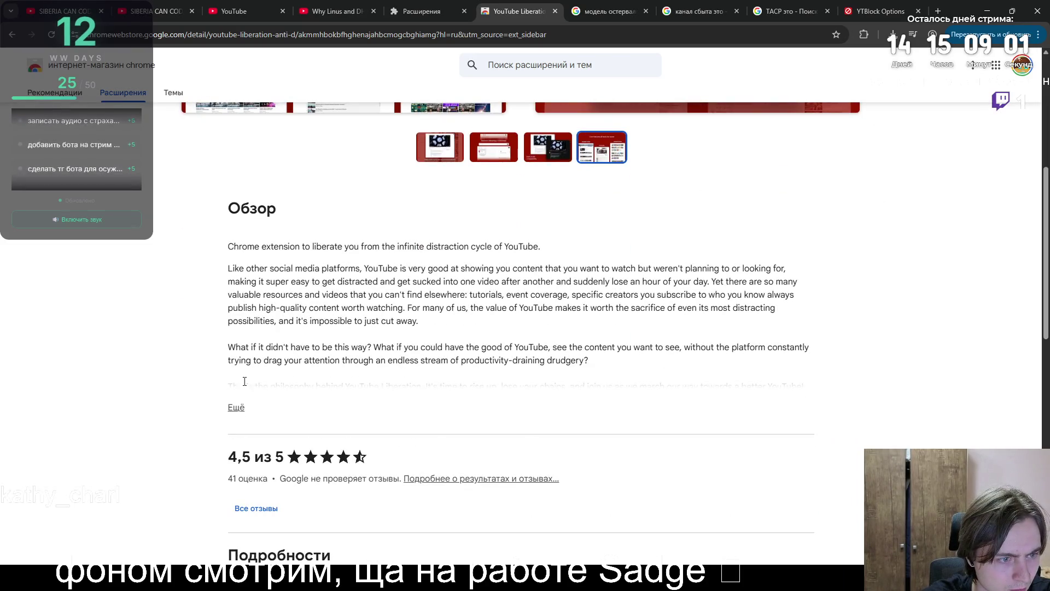
scroll(251, 296, down, 5)
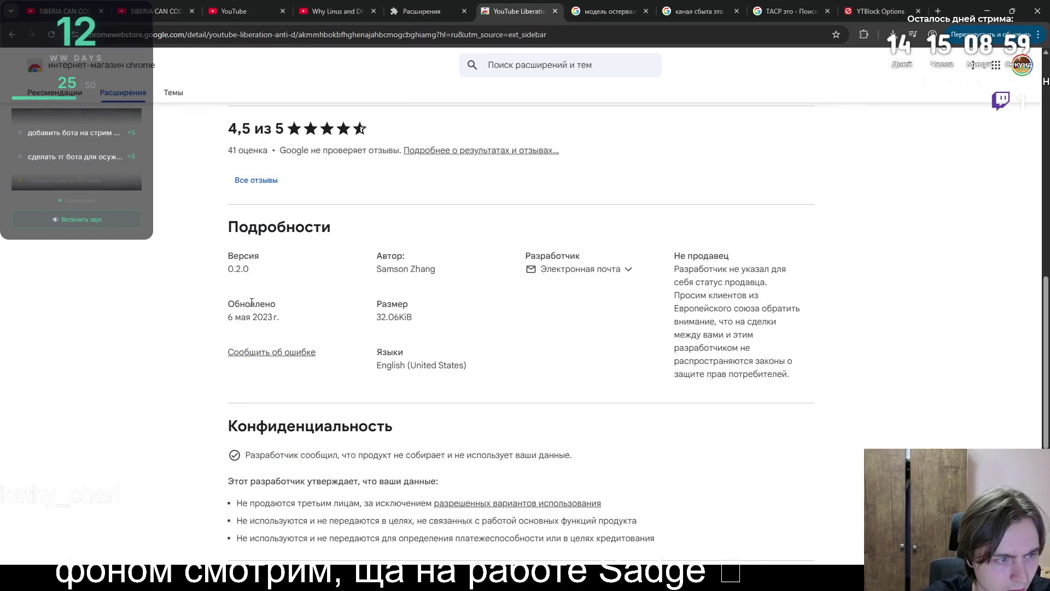
scroll(257, 312, up, 5)
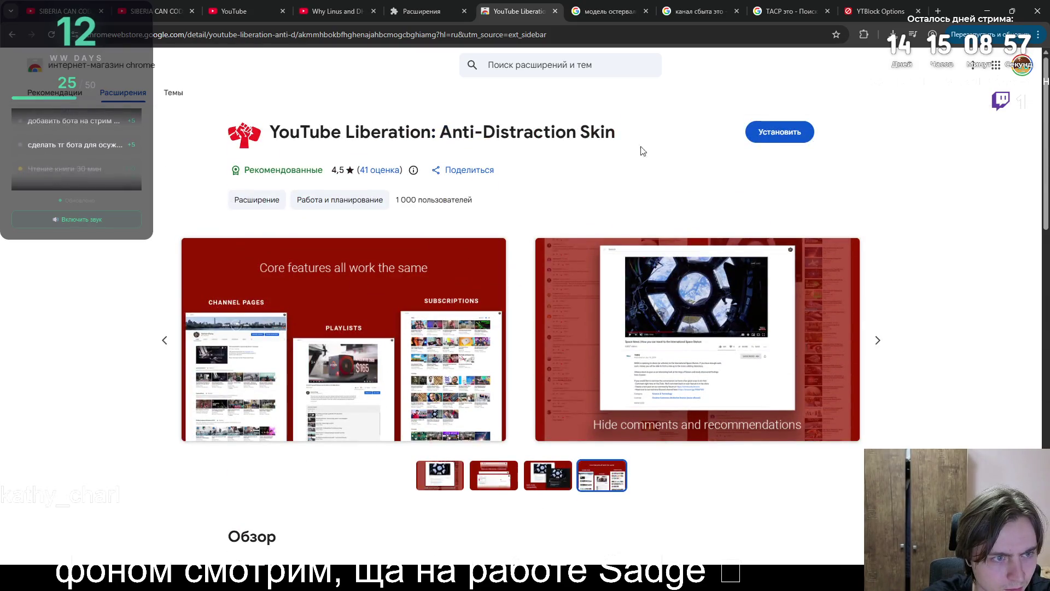
- Add YouTube Liberation to Chrome and view its GitHub repository
click(780, 132)
click(541, 148)
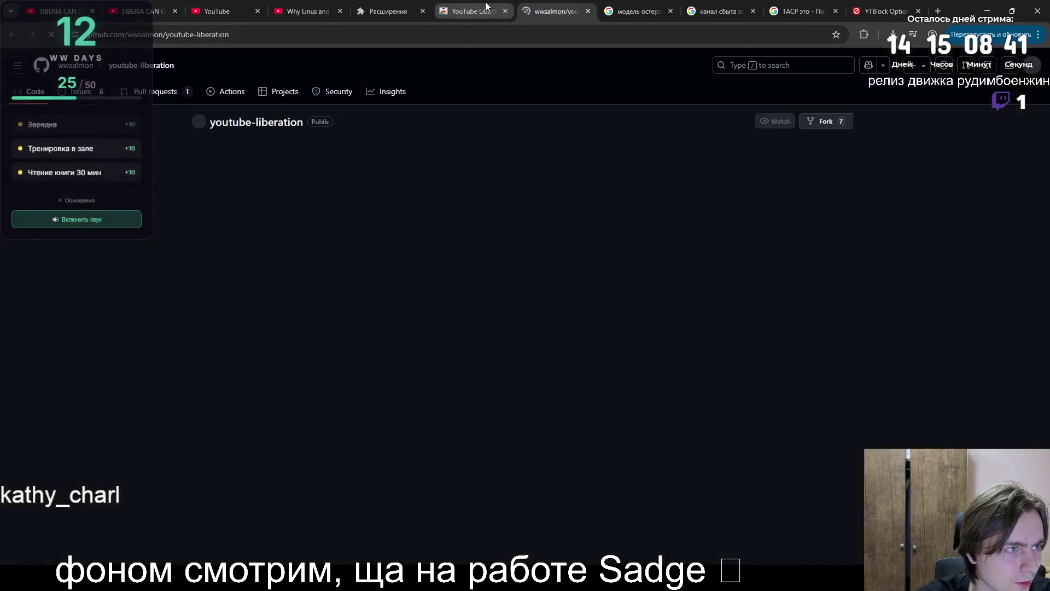
click(485, 3)
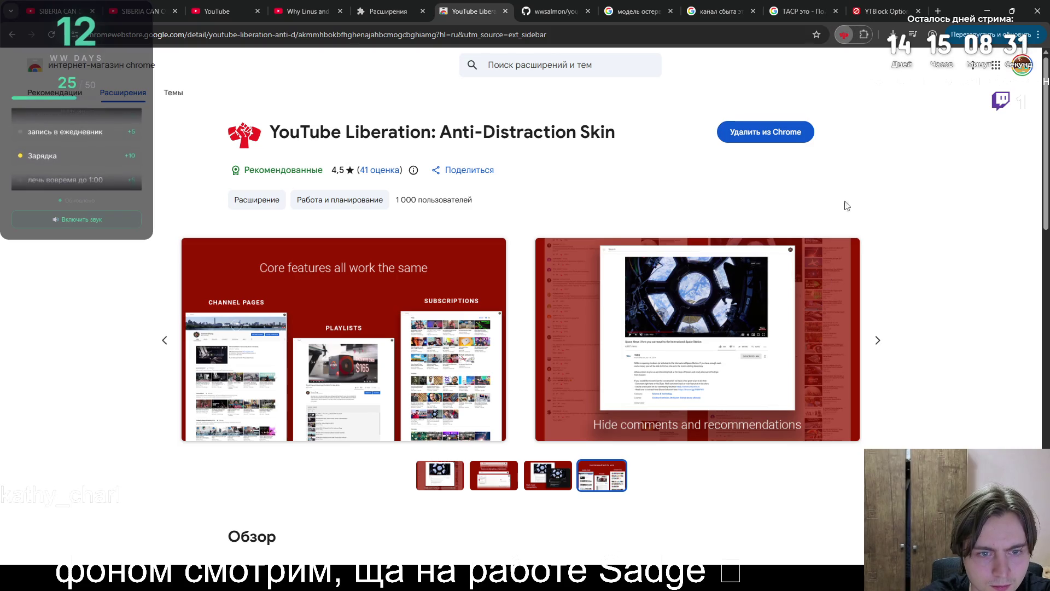
- Remove YouTube Liberation on the extensions page, then revisit its GitHub repo and store page
key(ctrl+shift+Tab)
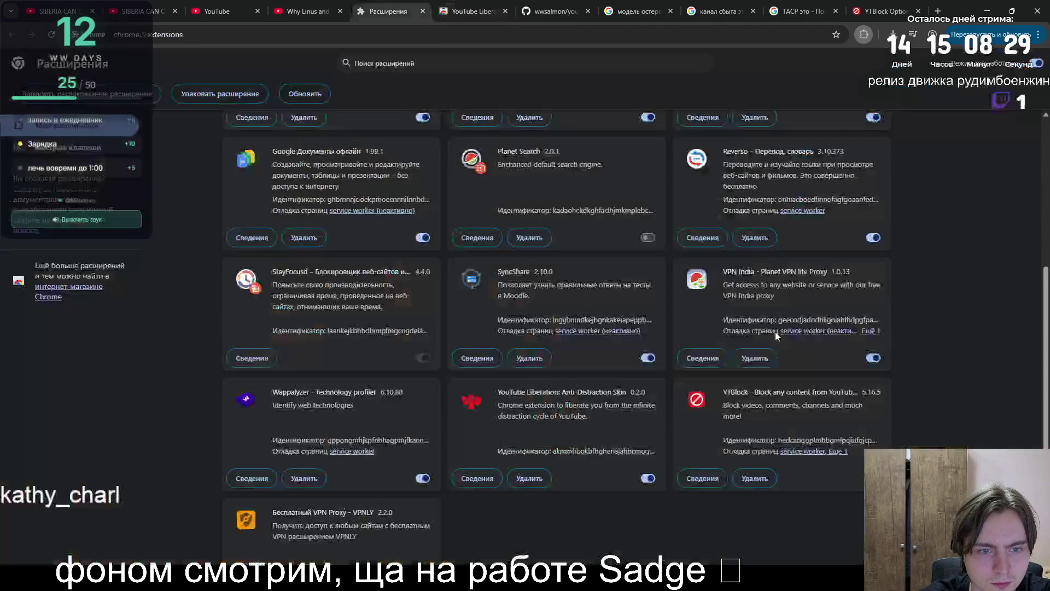
click(528, 396)
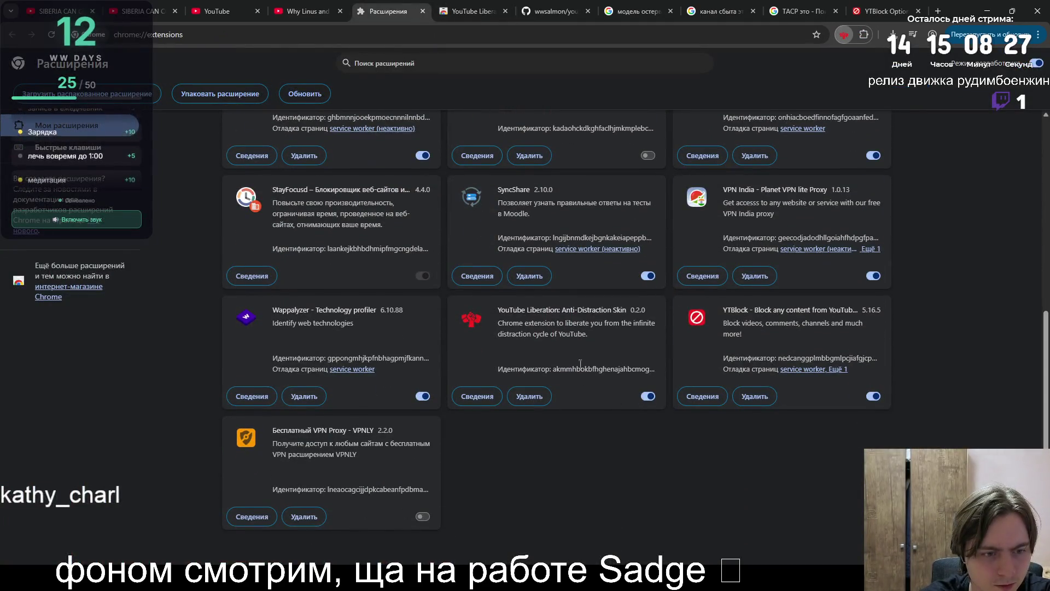
key(ctrl+Tab)
key(ctrl+shift+Tab)
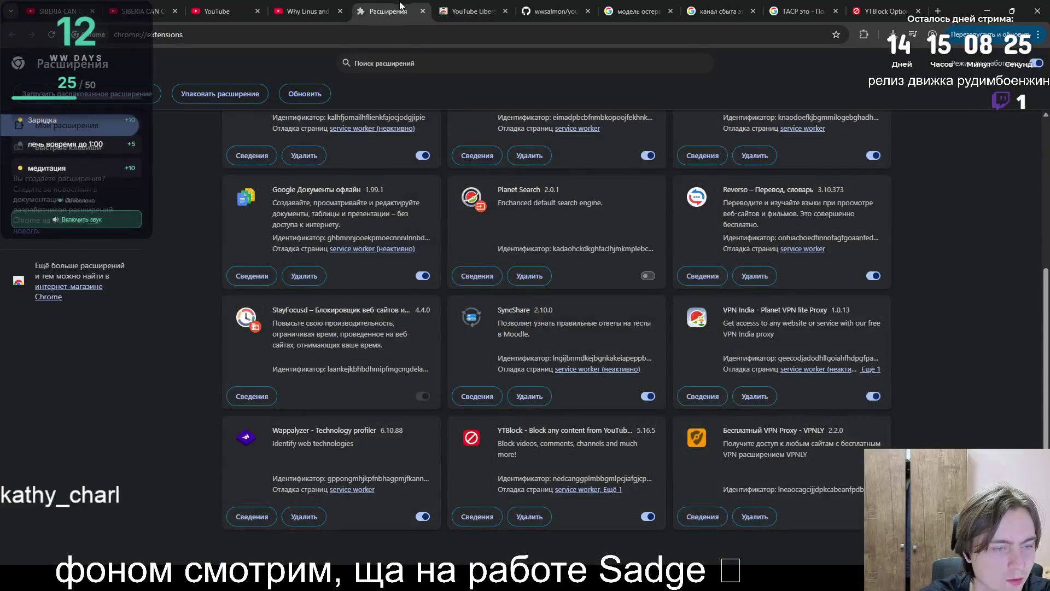
key(ctrl+shift+Tab)
click(531, 6)
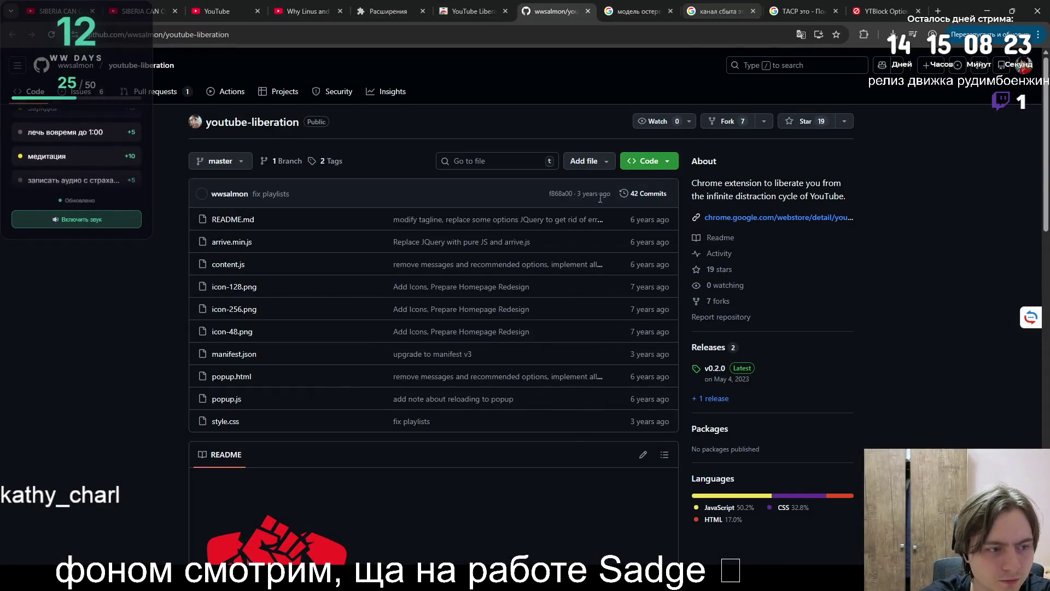
scroll(589, 199, down, 5)
scroll(593, 199, up, 5)
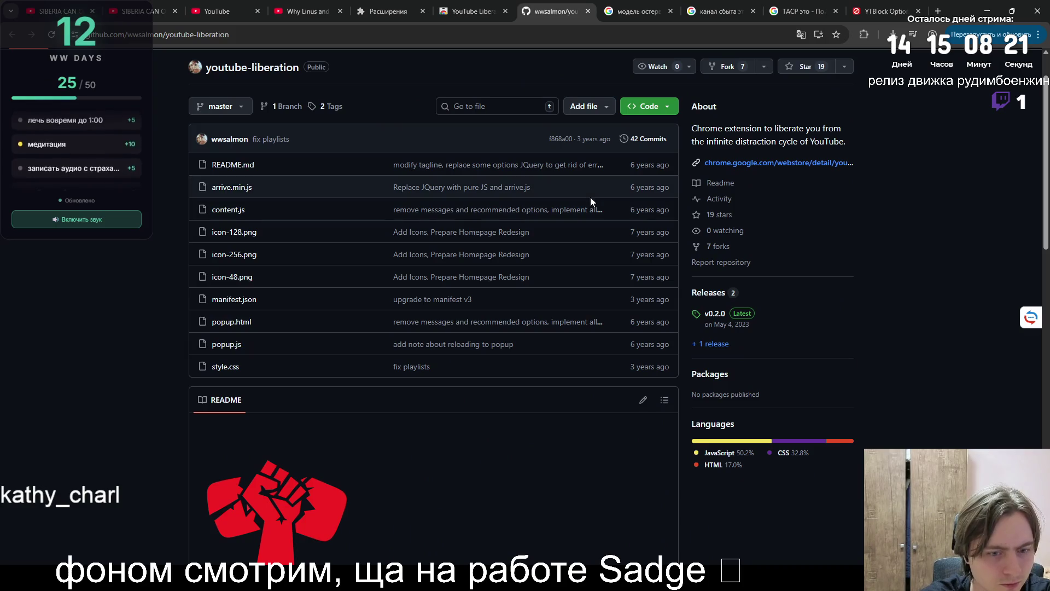
click(502, 4)
click(632, 10)
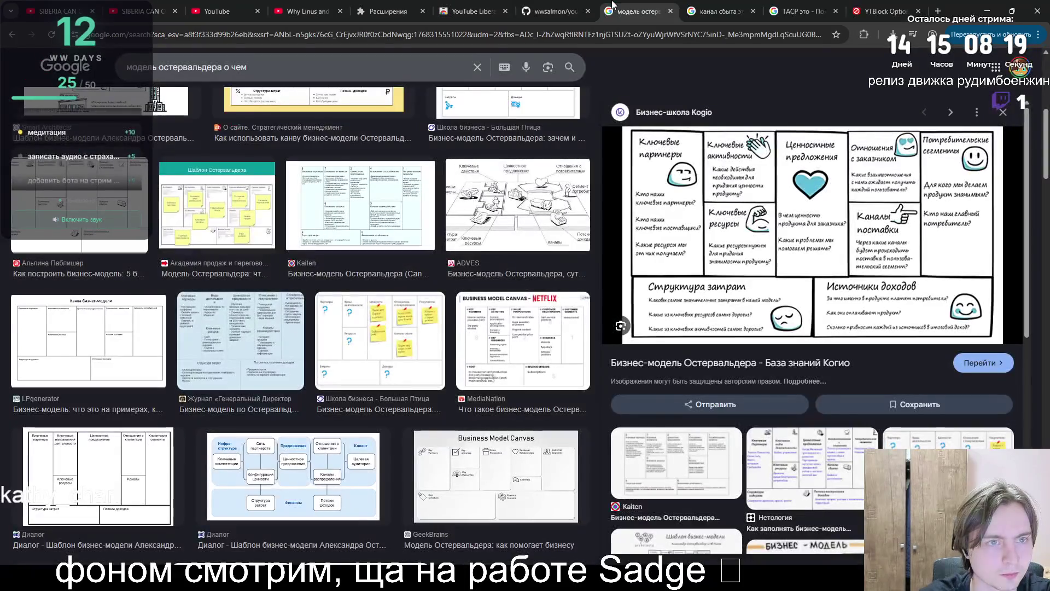
- Go back to Minimal YouTube and open Unhook from its similar-extensions carousel
click(476, 10)
key(alt+Left)
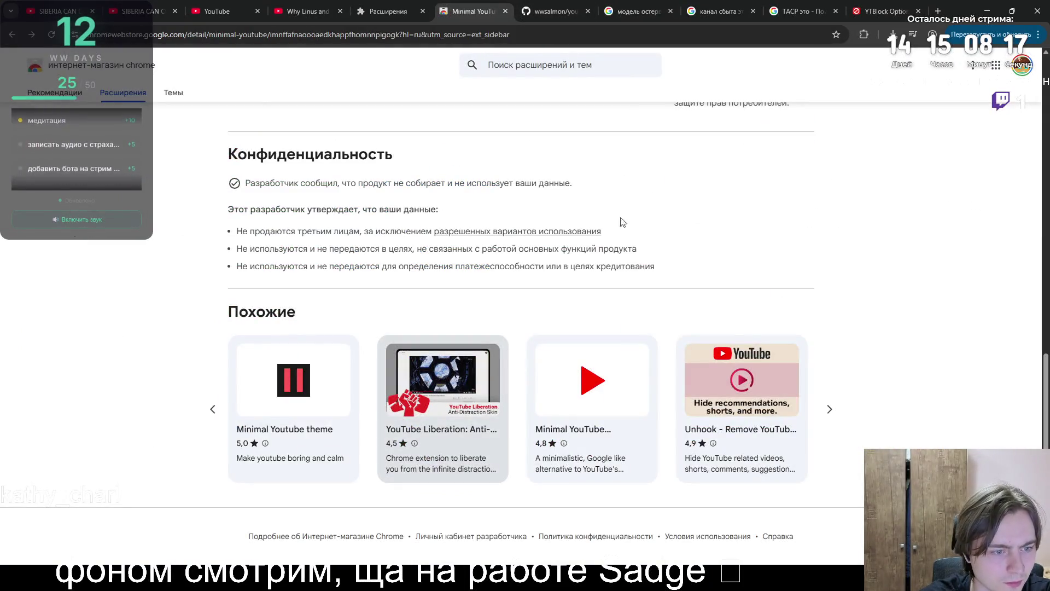
click(830, 409)
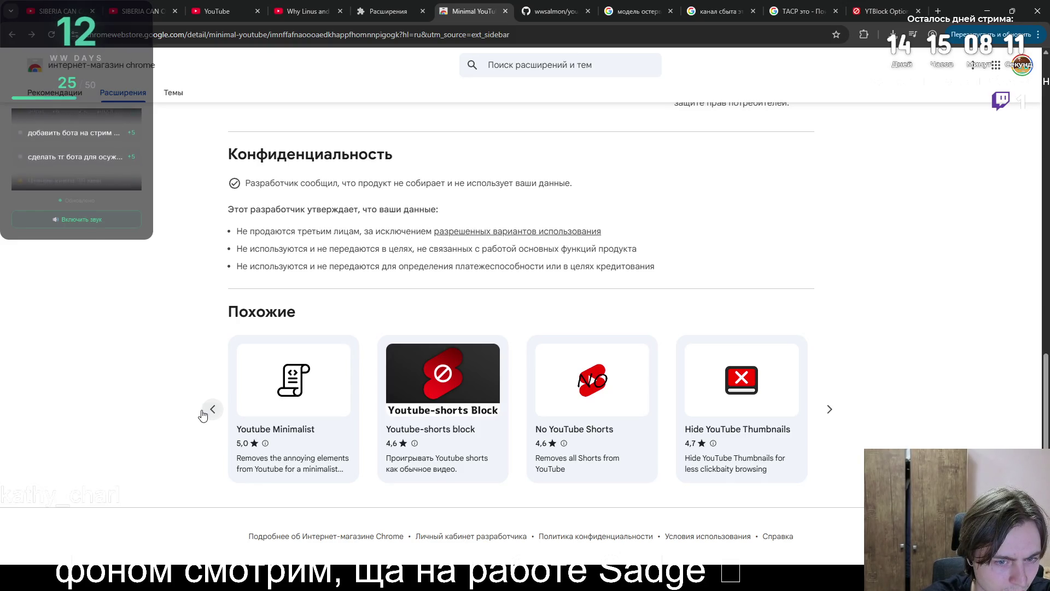
click(203, 416)
click(746, 438)
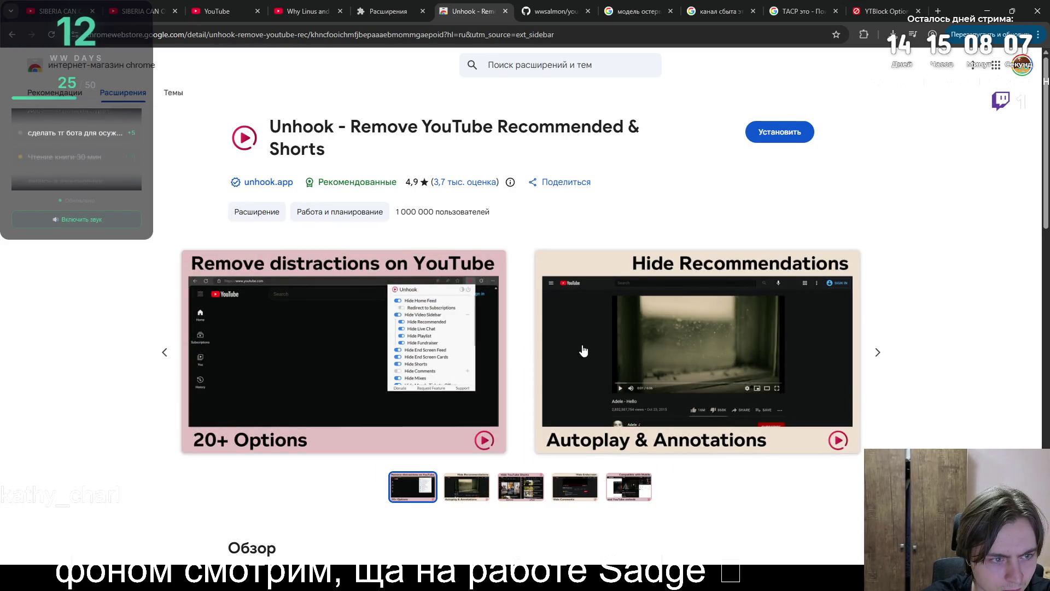
- Cycle through all of Unhook's store screenshots
scroll(469, 347, down, 6)
scroll(464, 343, up, 5)
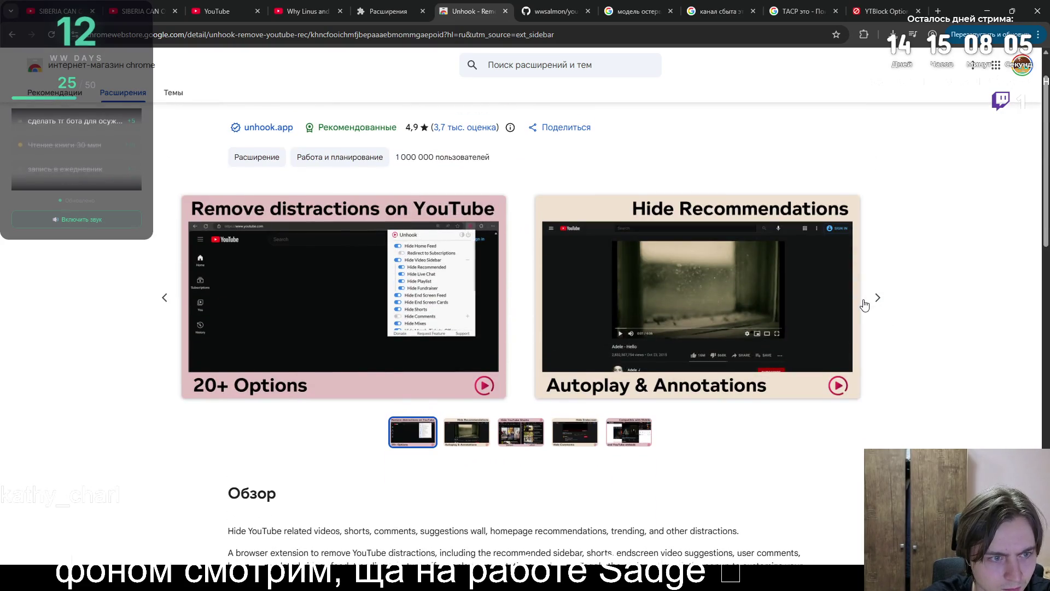
click(867, 305)
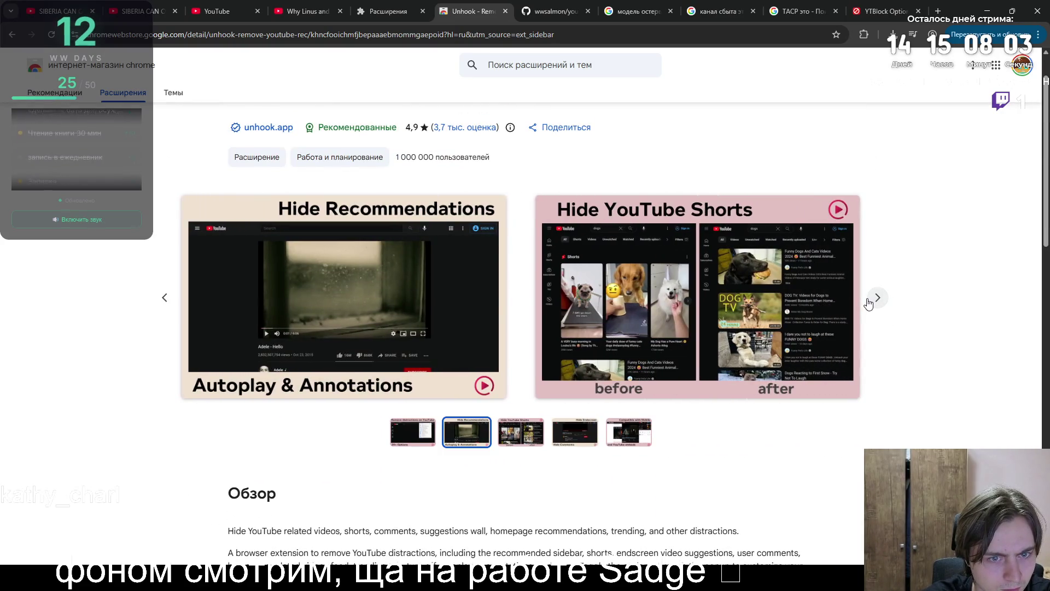
click(869, 305)
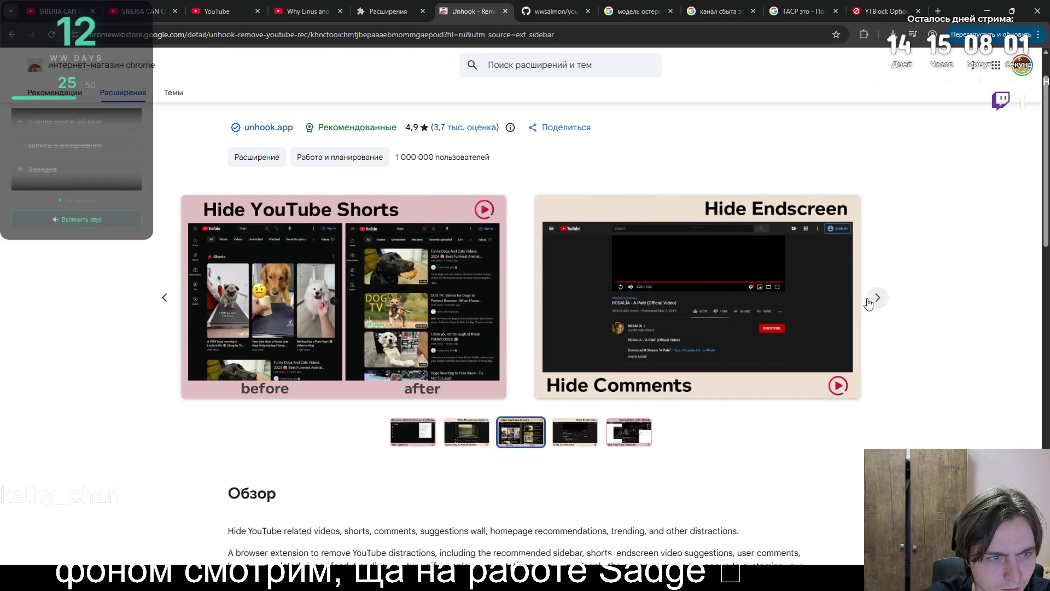
click(869, 304)
click(869, 305)
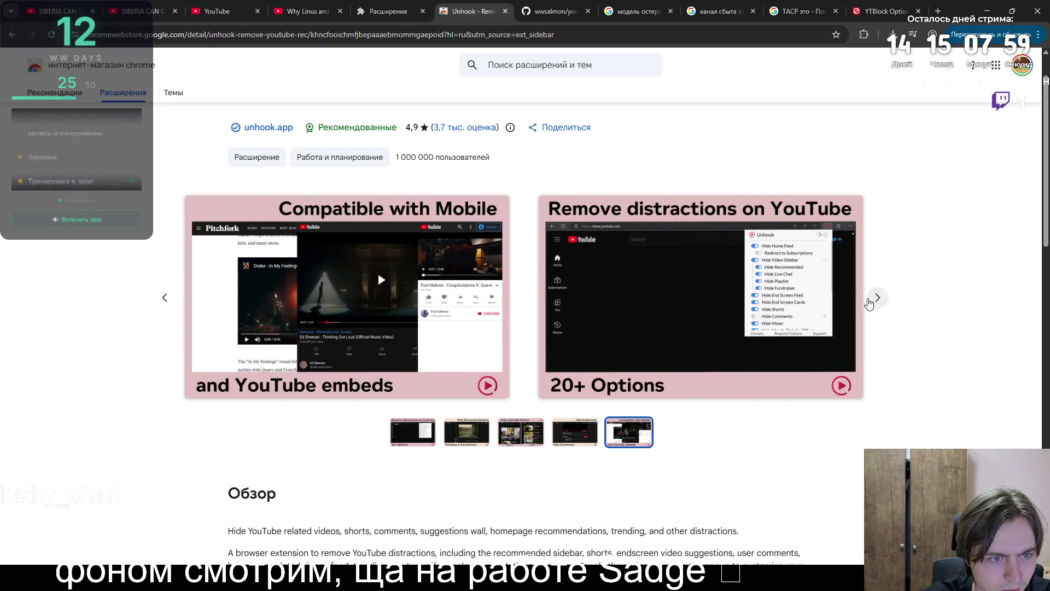
click(869, 304)
click(869, 304)
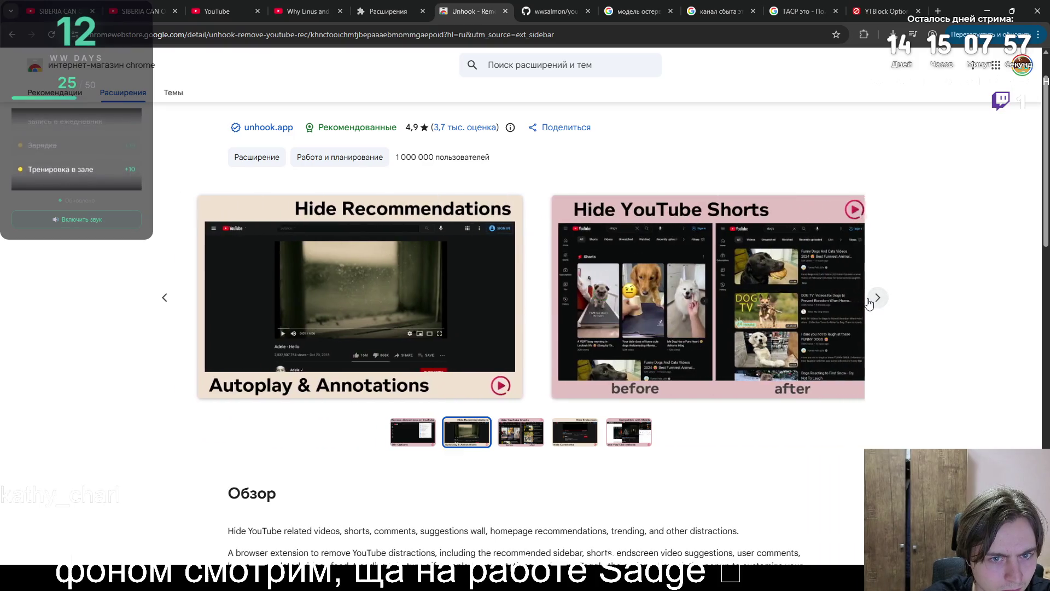
- Expand Unhook's full description and scroll down through its OPTIONS list
scroll(657, 326, down, 5)
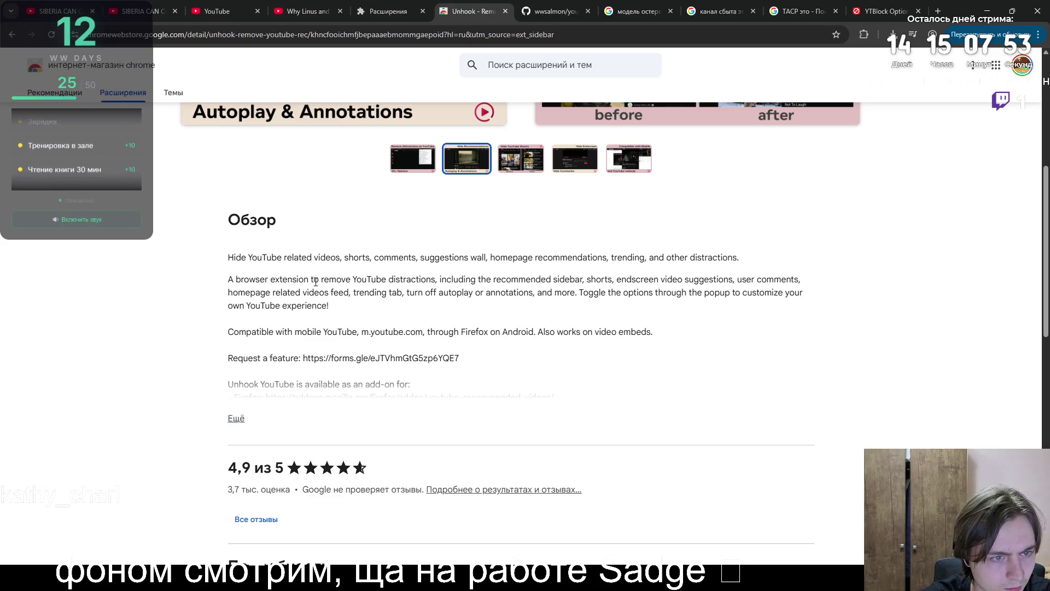
triple_click(228, 280)
scroll(246, 265, down, 3)
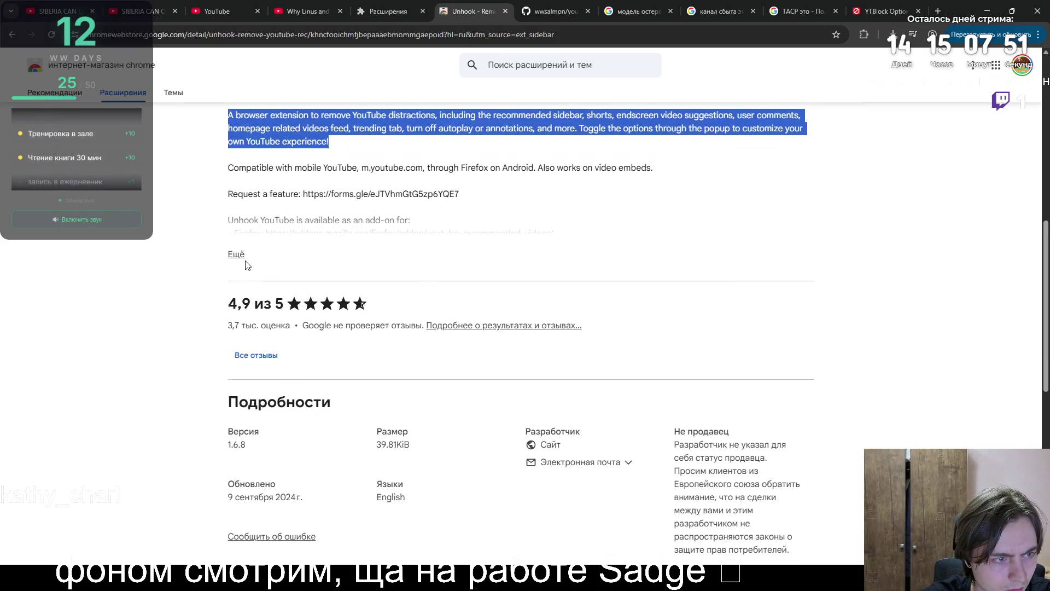
click(246, 264)
drag(241, 256, 316, 263)
click(322, 272)
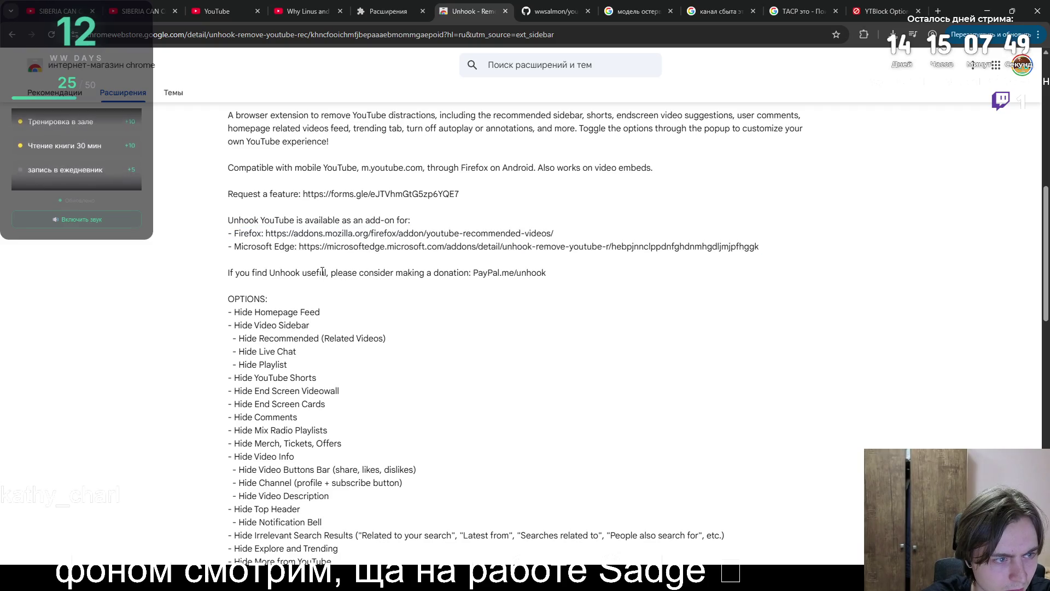
double_click(322, 272)
click(323, 272)
scroll(360, 344, down, 1)
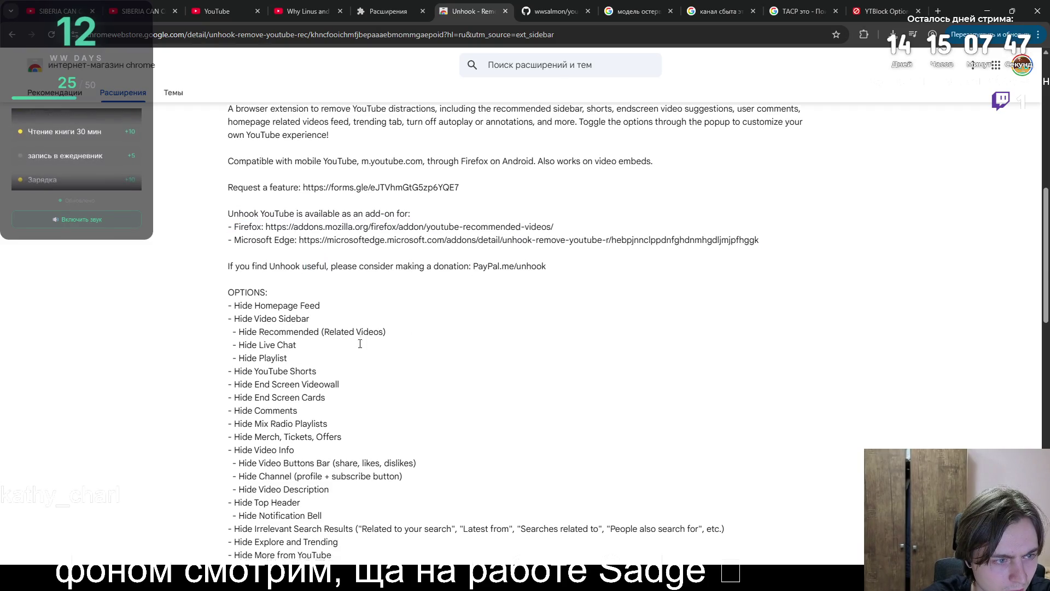
scroll(360, 344, down, 6)
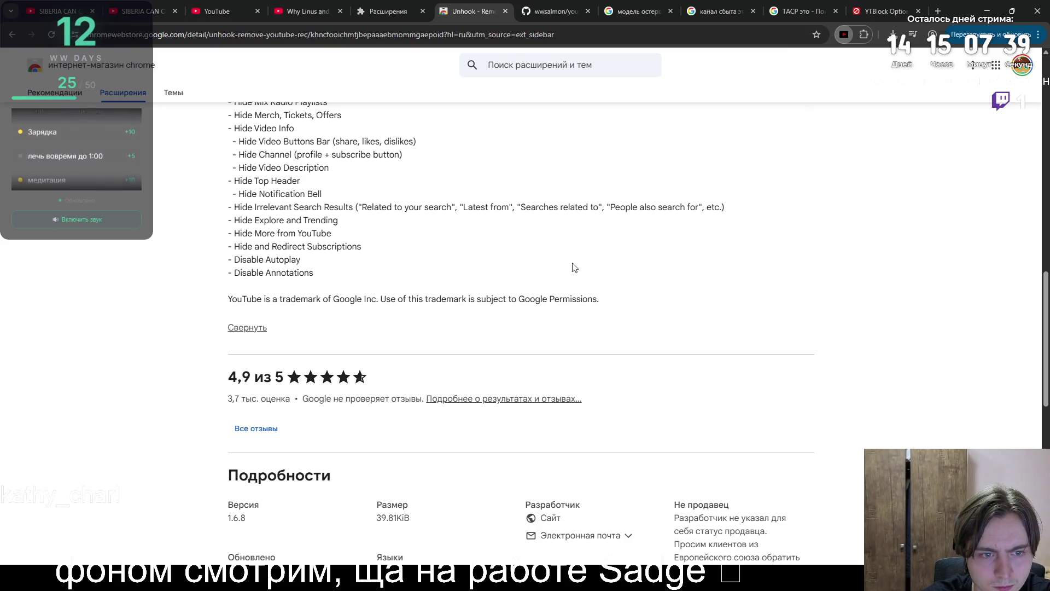
- Scroll back to the top of Unhook's page, then go back and forward to it
scroll(298, 317, up, 1)
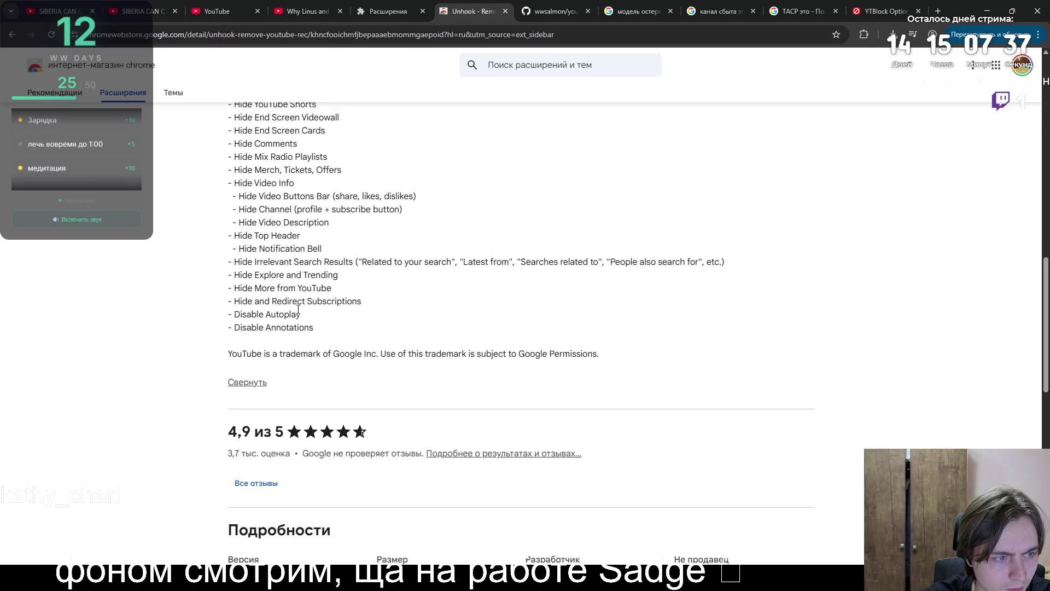
scroll(298, 310, up, 1)
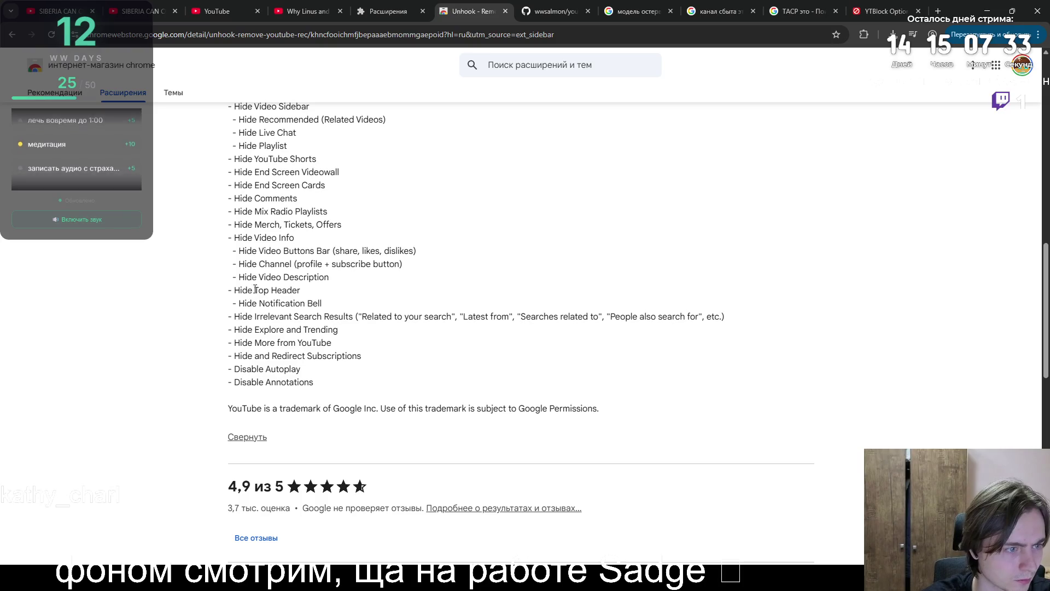
scroll(275, 259, up, 1)
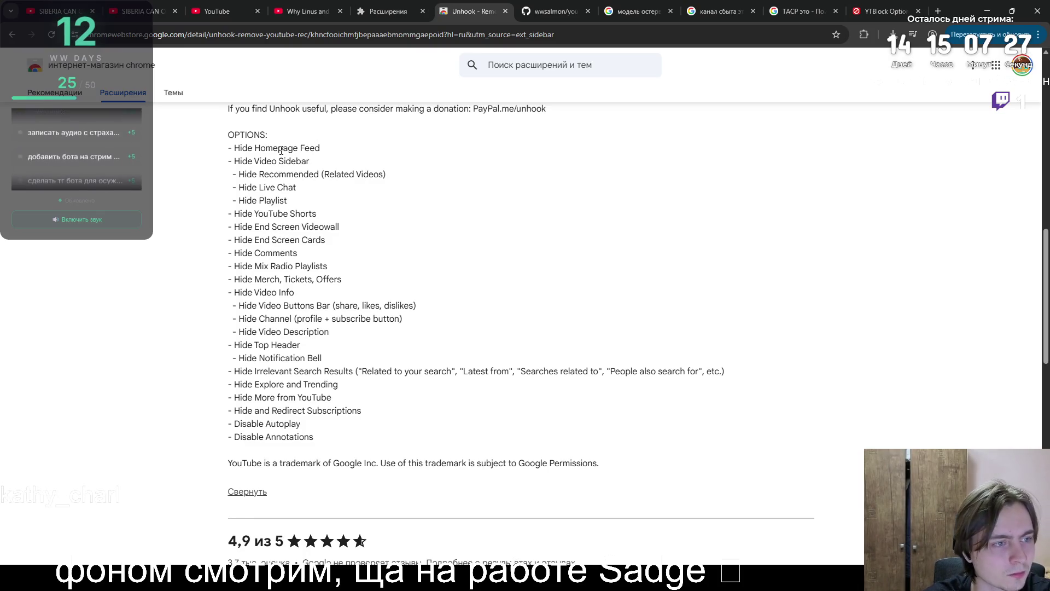
scroll(295, 176, up, 4)
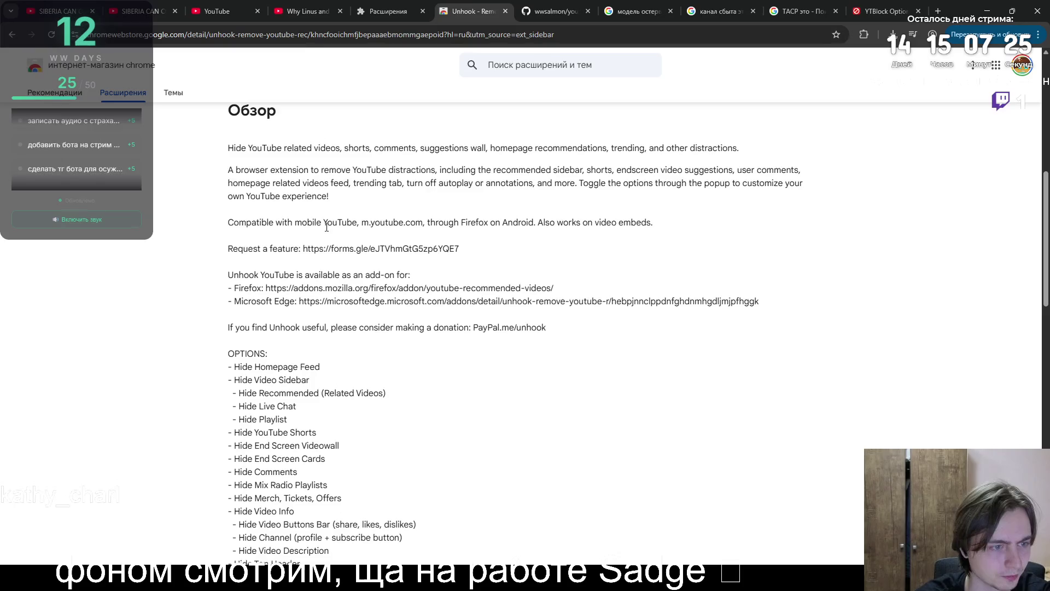
scroll(327, 227, up, 10)
key(alt+Left)
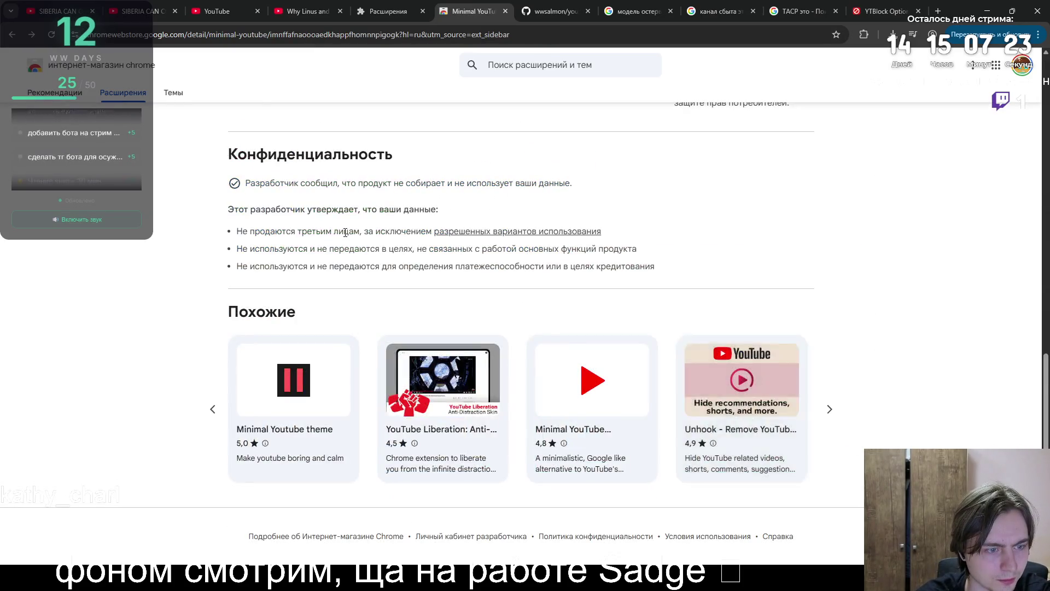
key(alt+Right)
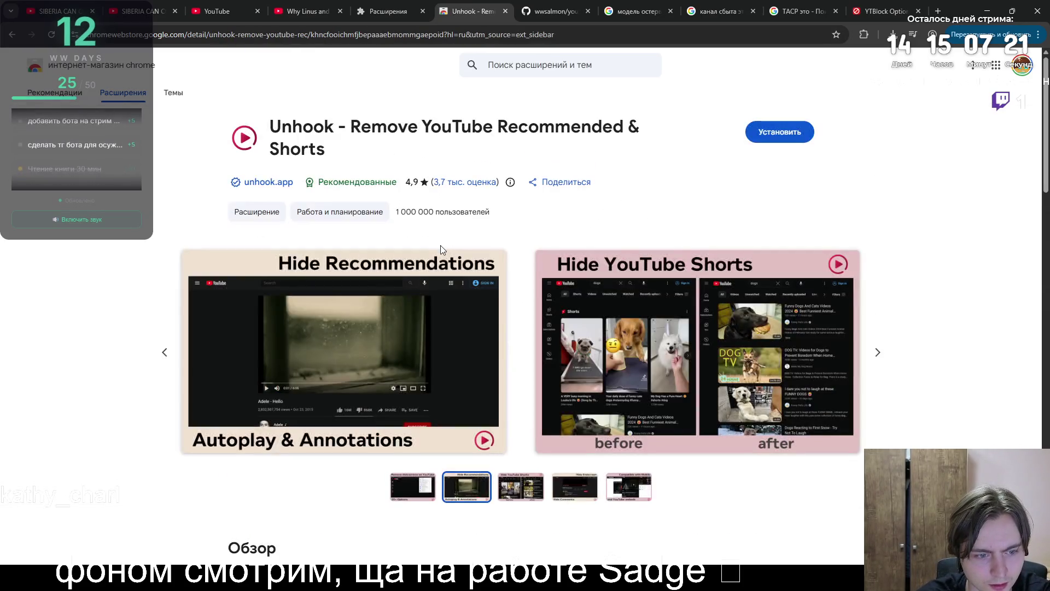
- Add the Unhook extension to Chrome, visit its home page, then view the extensions page
click(814, 132)
key(Return)
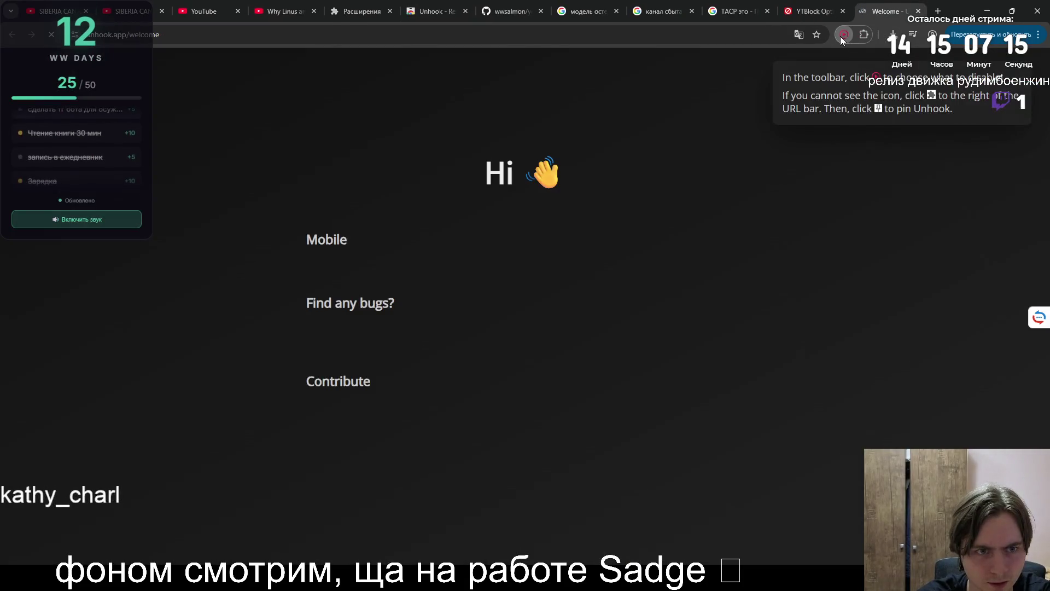
click(527, 506)
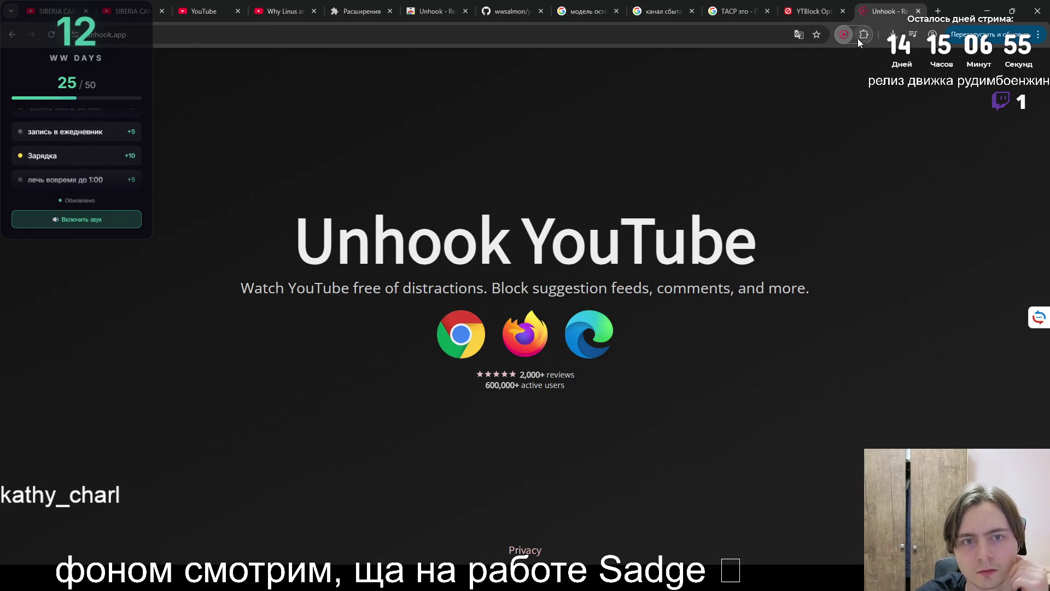
key(ctrl+5)
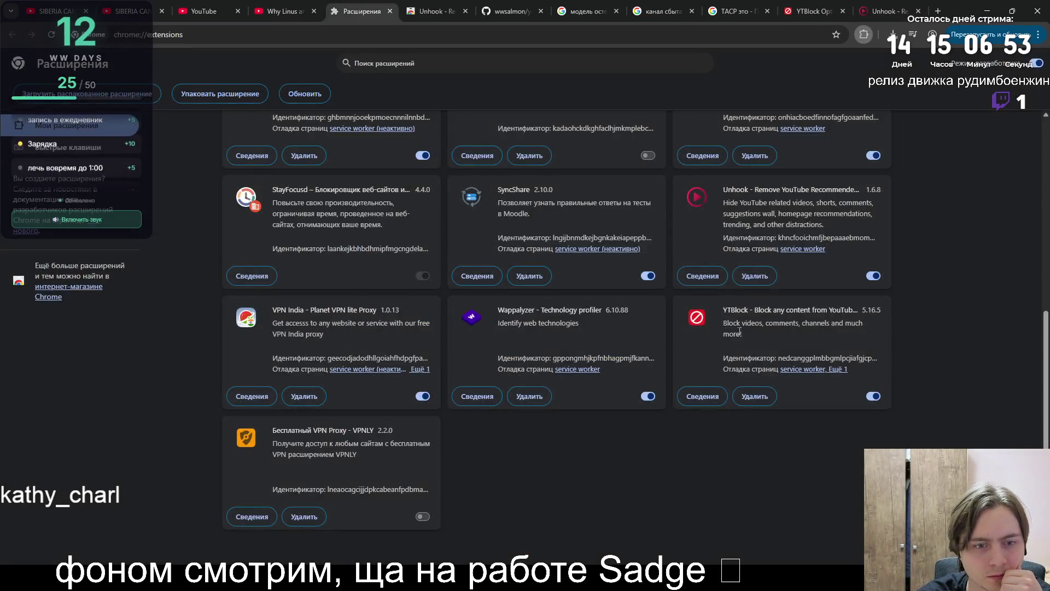
- Close the Unhook survey, Unhook site and YTBlock options tabs, returning to the Minimal YouTube store page
scroll(493, 383, up, 10)
scroll(584, 404, down, 4)
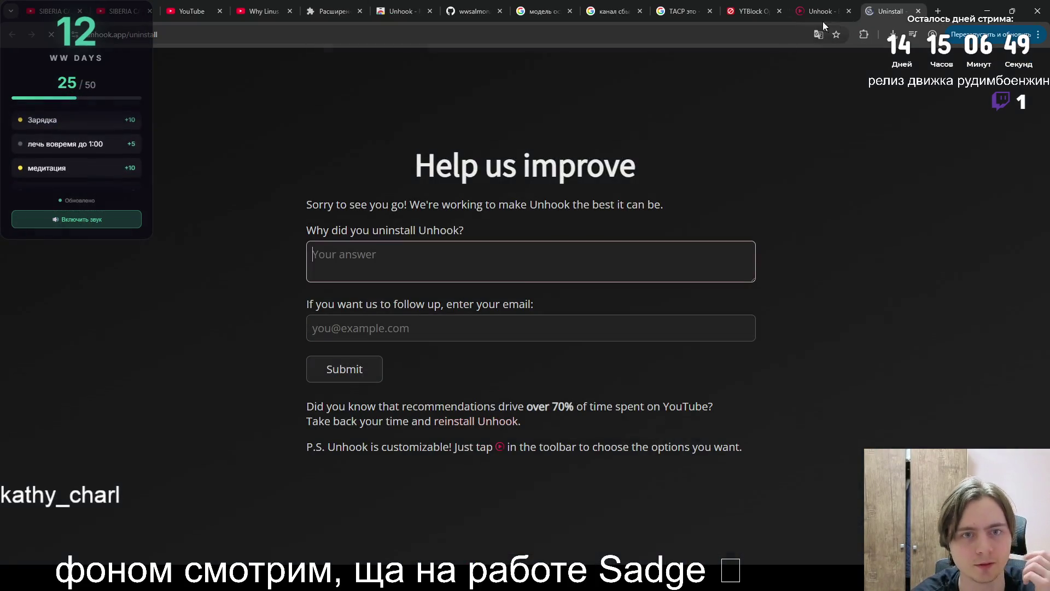
click(919, 11)
click(917, 11)
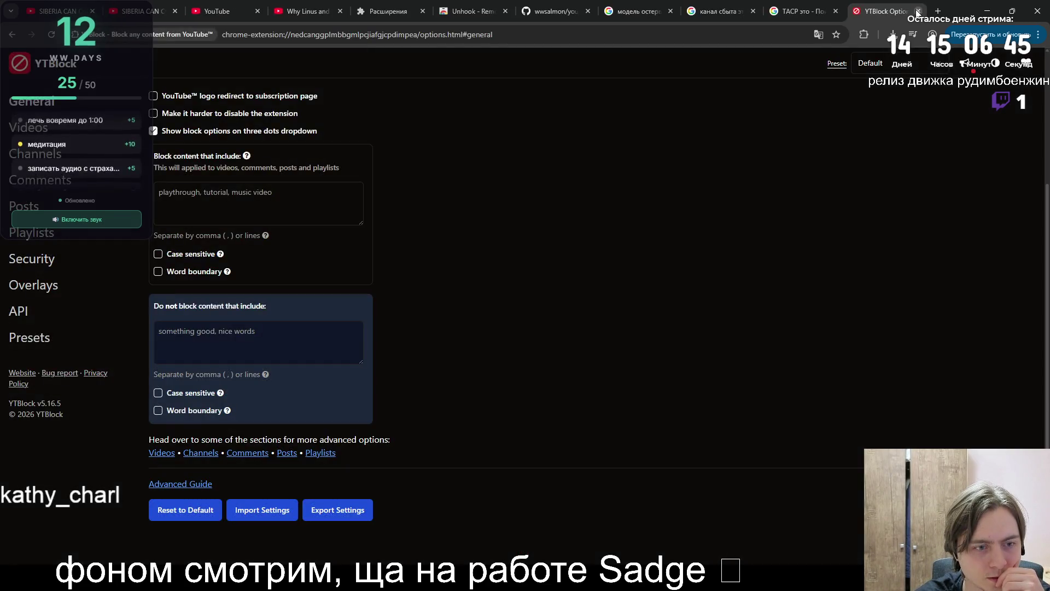
click(919, 11)
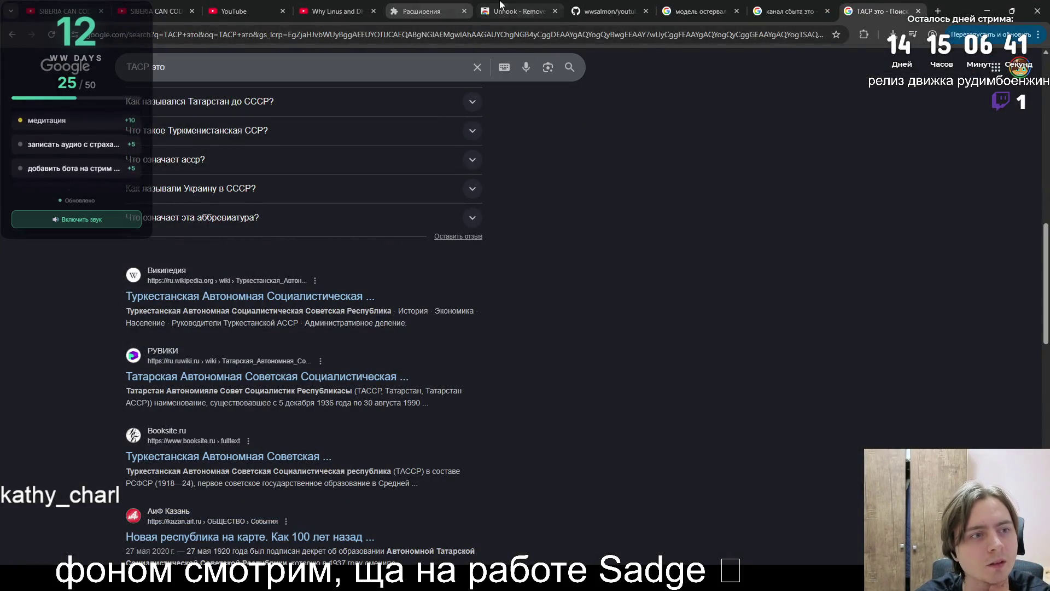
click(520, 11)
key(alt+Left)
- Search the store for 'yt hide with password' and open Smart YouTube Blocker
click(525, 65)
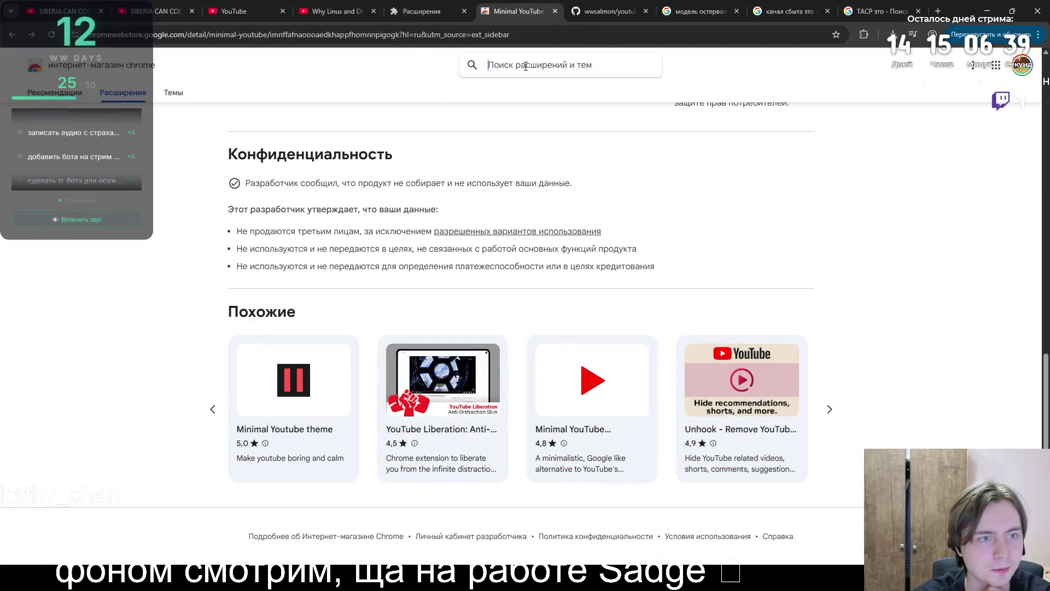
text(yt)
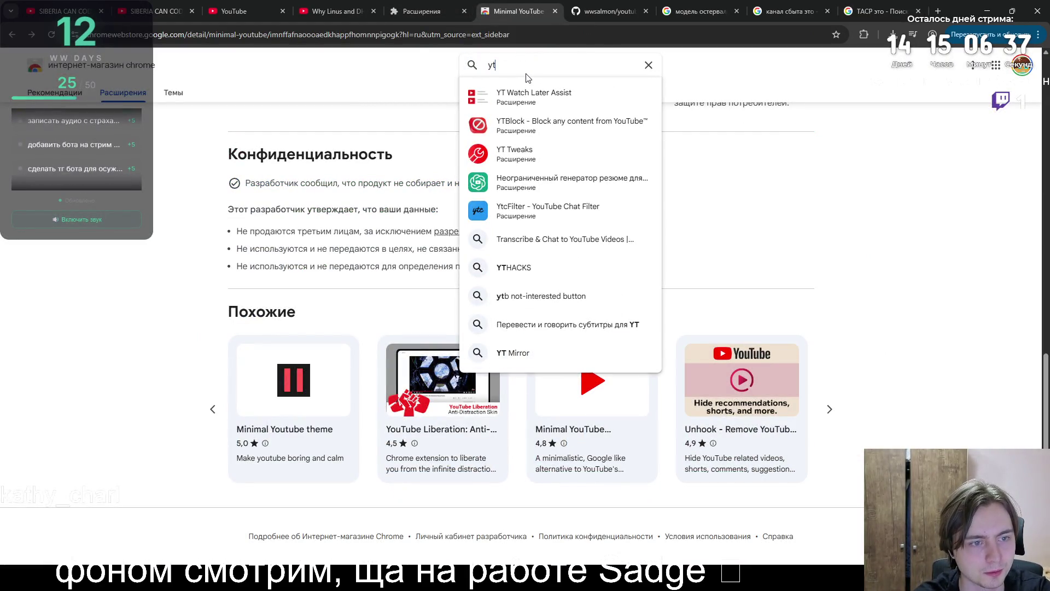
text( hide w)
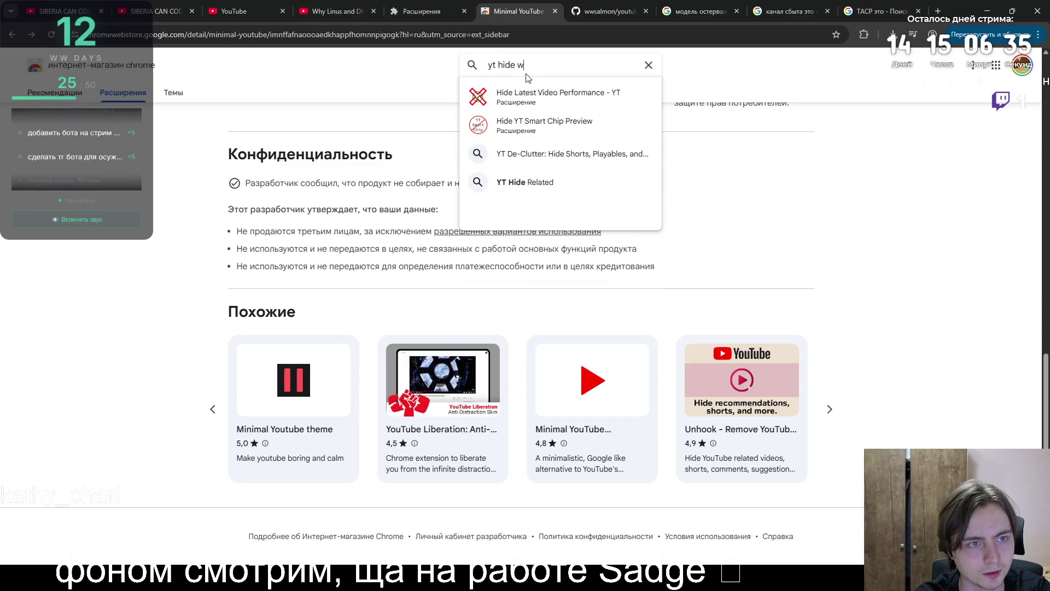
text(ith password)
key(Return)
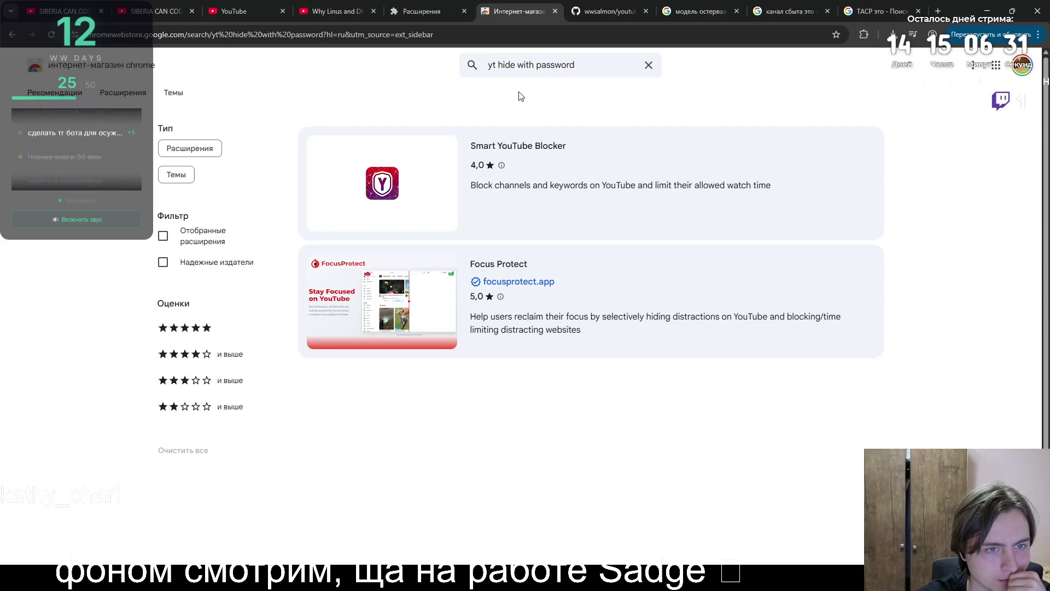
click(596, 168)
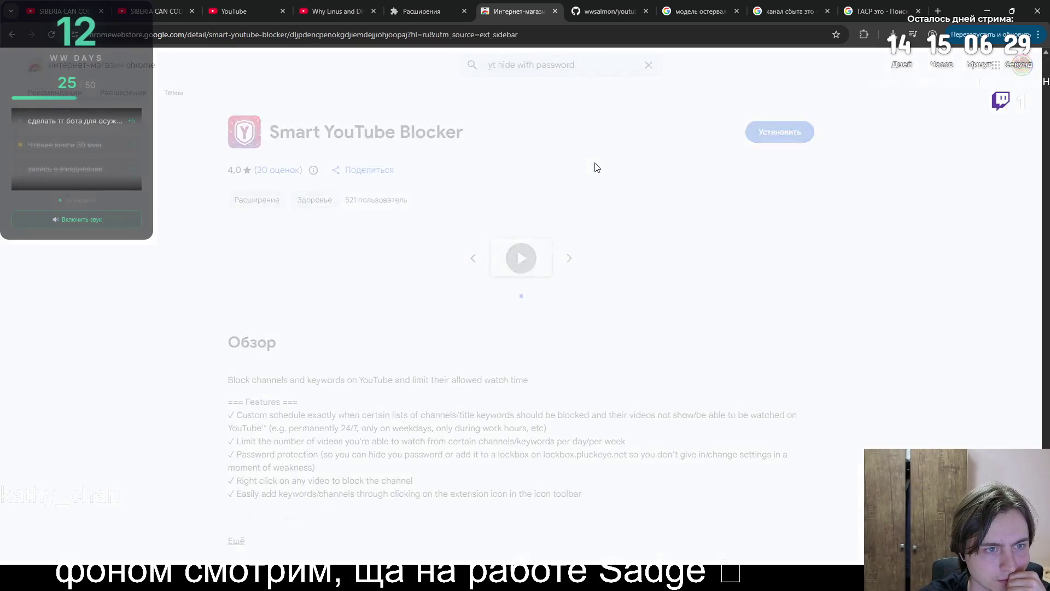
- Review its screenshots and description: password protection, homepage redirect, endscreen cards removal
click(707, 348)
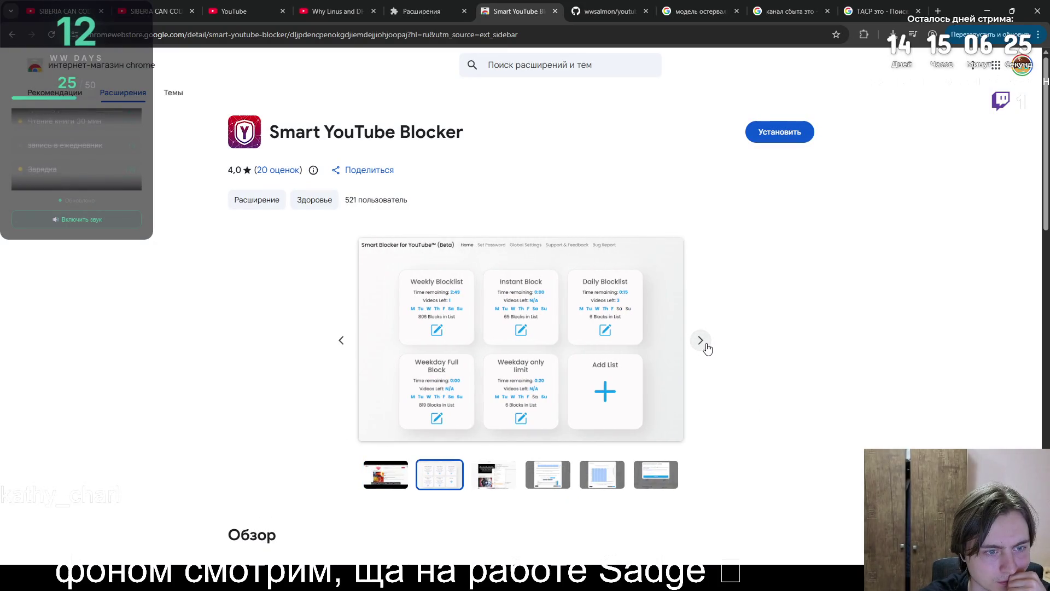
scroll(728, 335, down, 8)
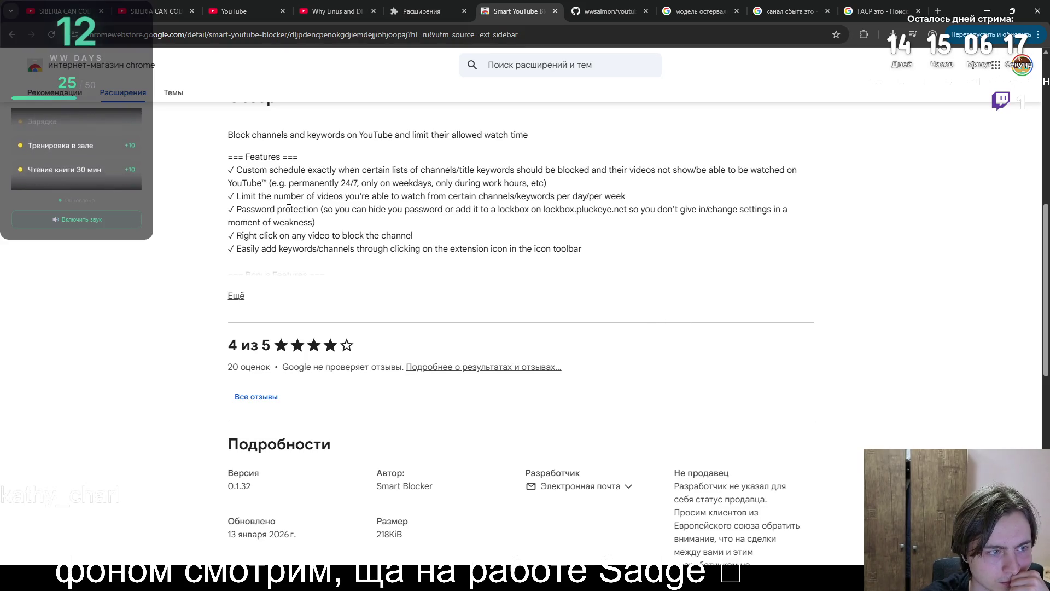
mouse_move(241, 209)
mouse_down()
mouse_move(321, 208)
mouse_move(310, 210)
mouse_up()
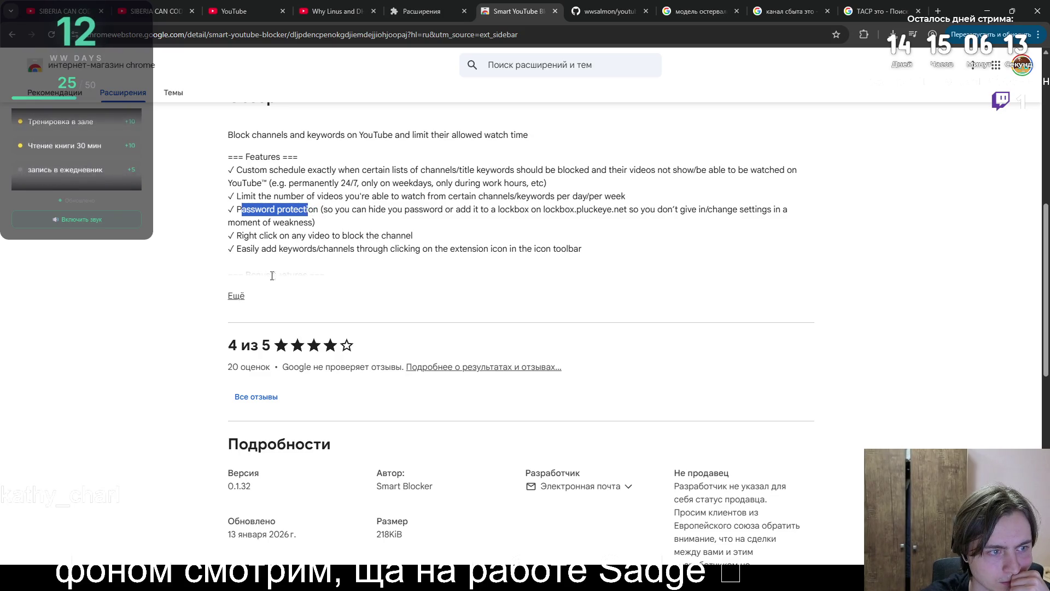
click(238, 296)
drag(237, 289, 794, 295)
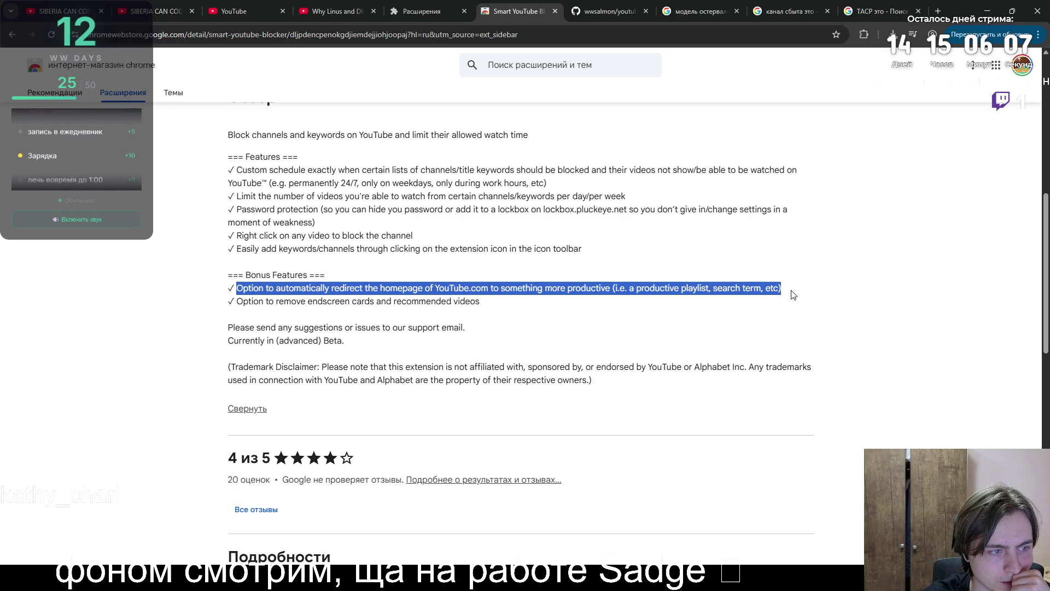
mouse_move(482, 300)
mouse_down()
mouse_move(292, 289)
mouse_move(239, 300)
mouse_up()
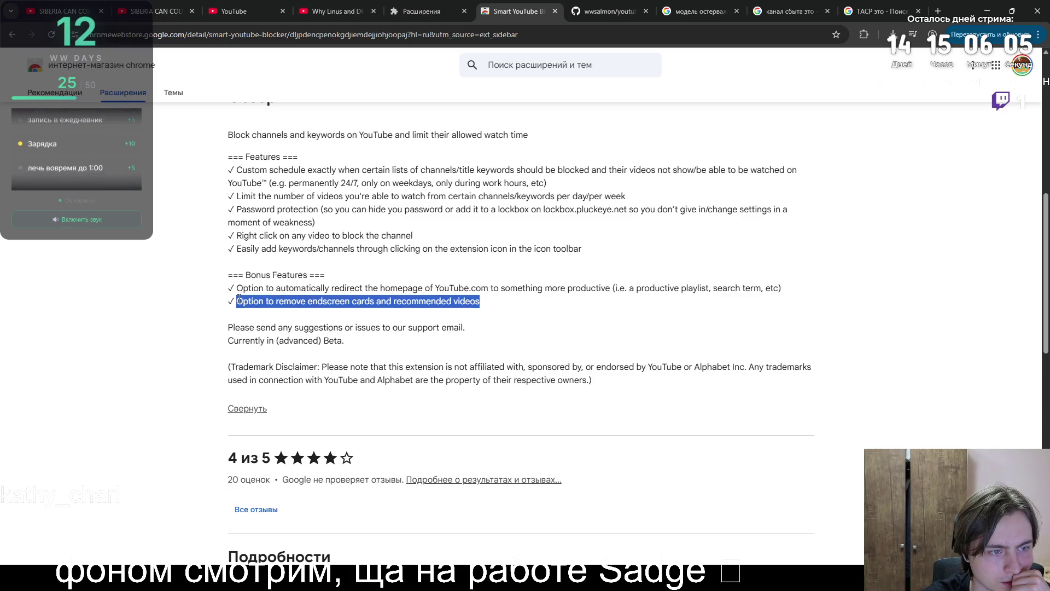
scroll(683, 243, up, 8)
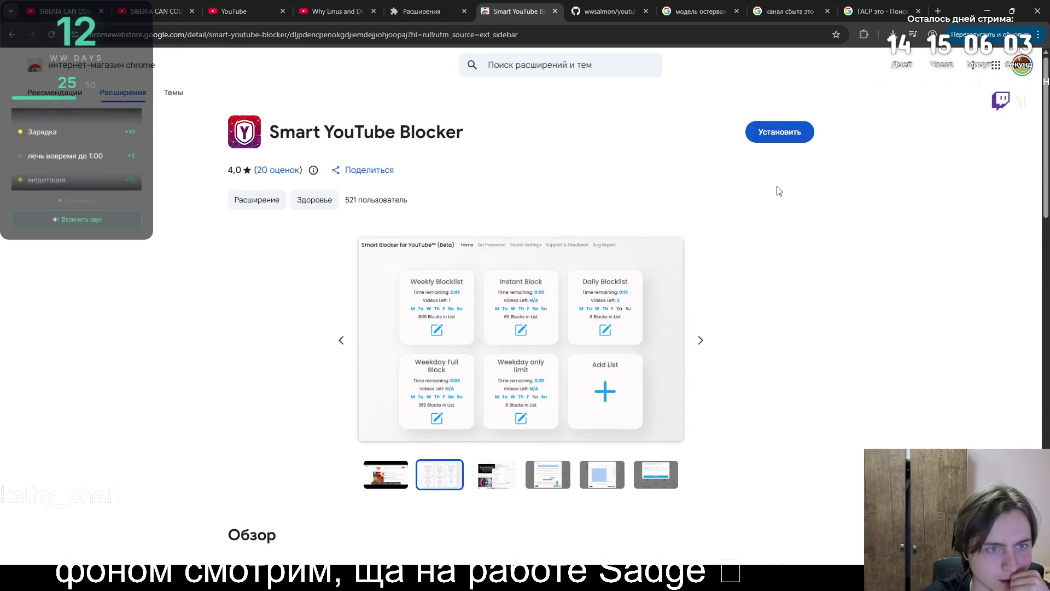
- Install Smart YouTube Blocker, open its global settings, then return to the Linus and DHH video
click(788, 132)
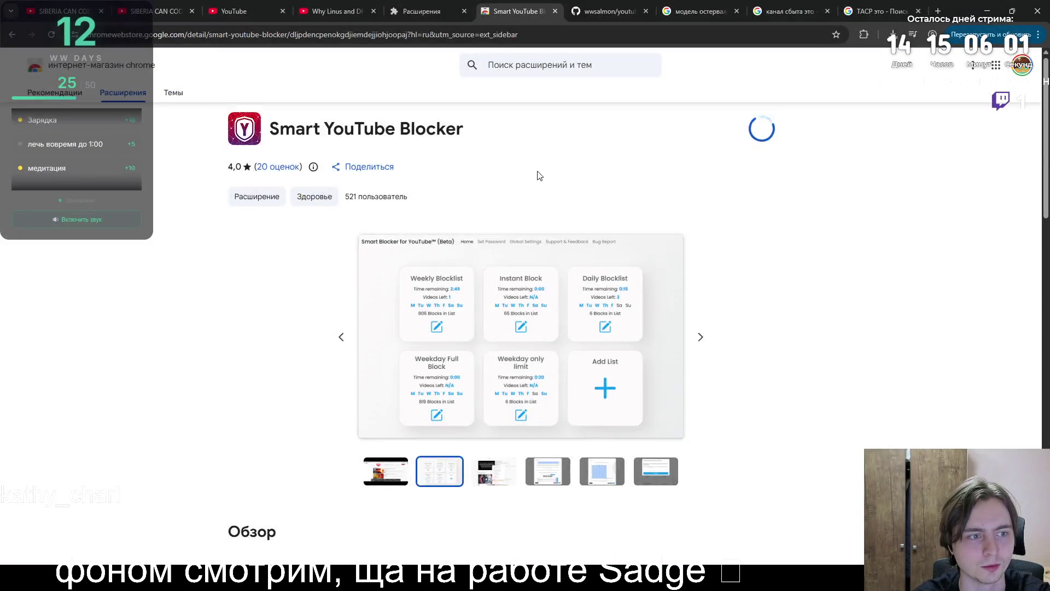
scroll(537, 176, down, 15)
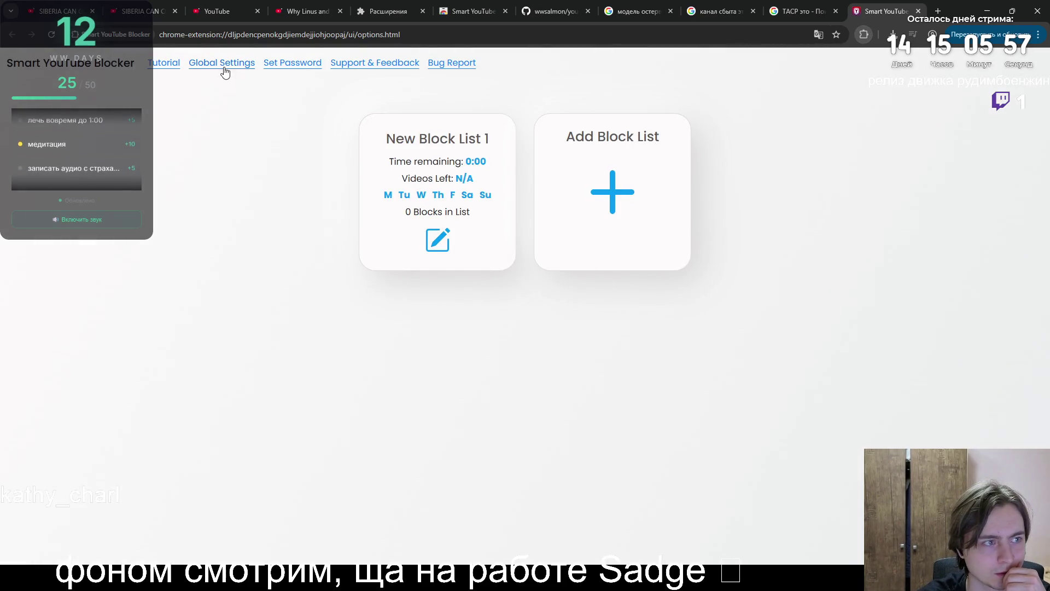
click(196, 67)
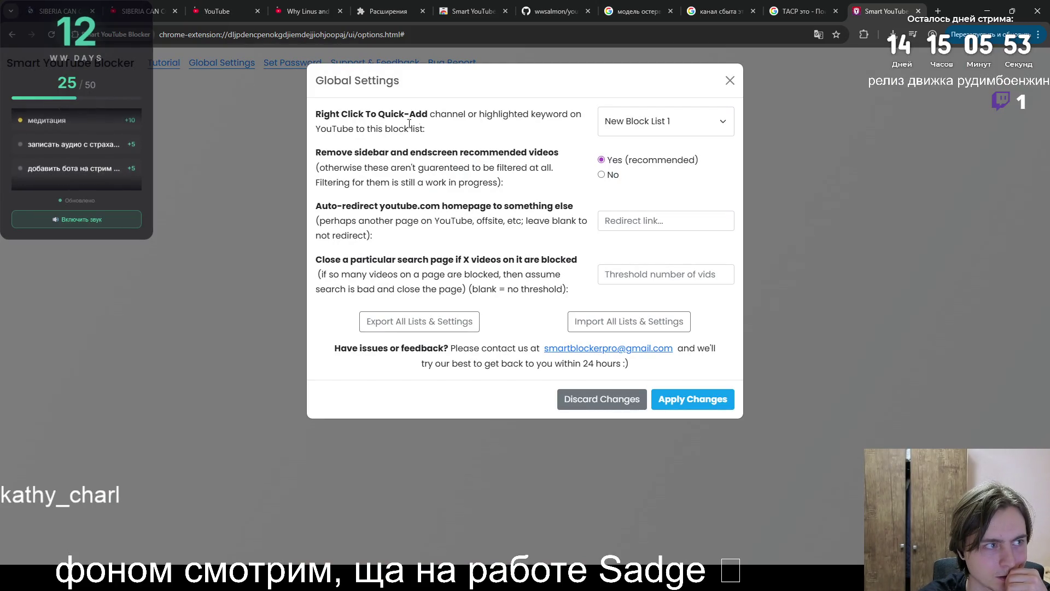
click(288, 9)
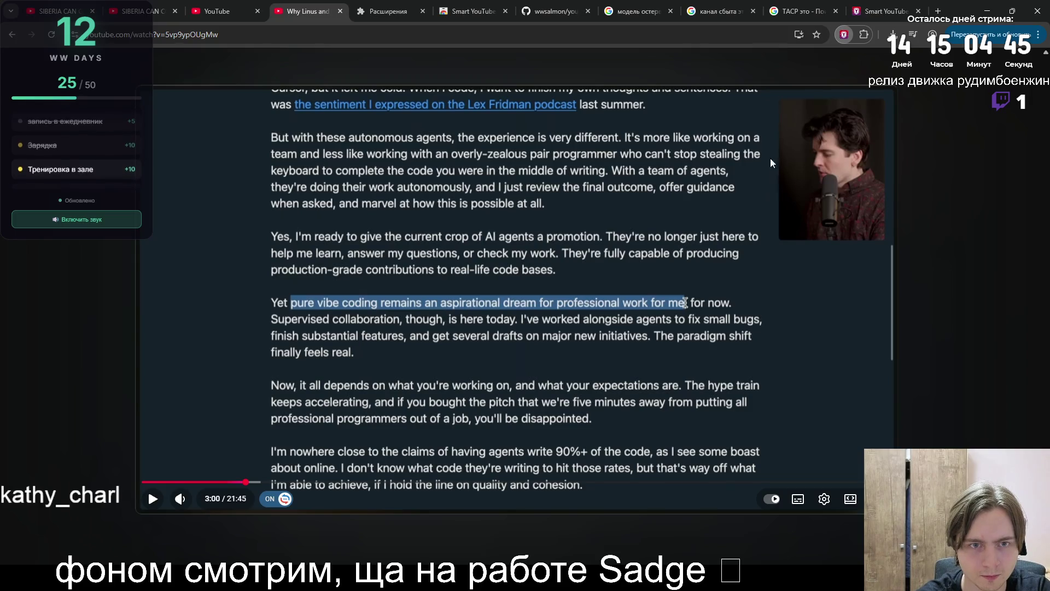
- Review the blocker's global settings, including quick-add block list and search-page closing, then close them
click(885, 11)
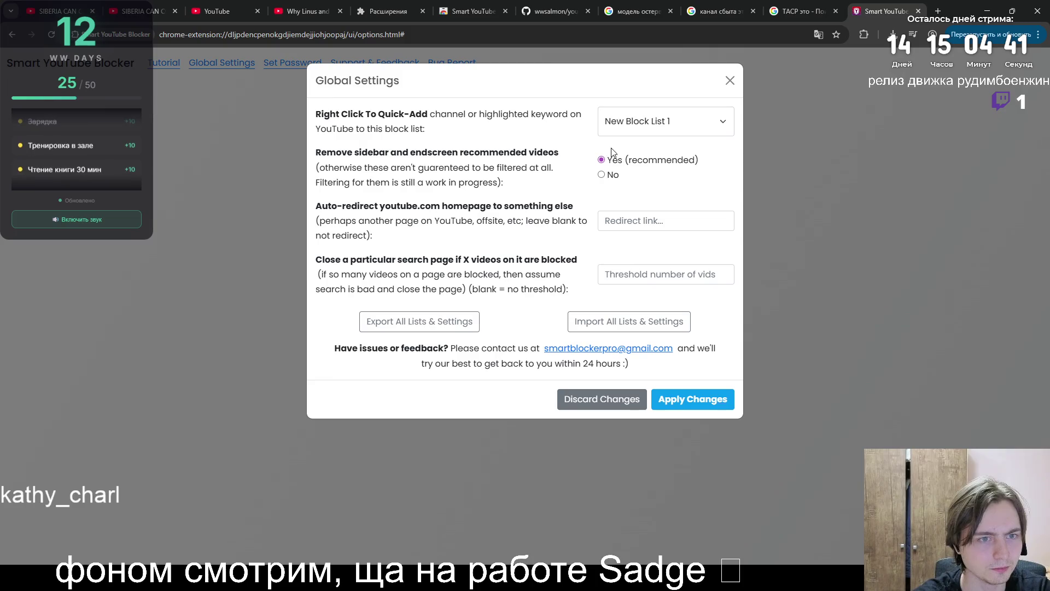
click(626, 127)
click(488, 115)
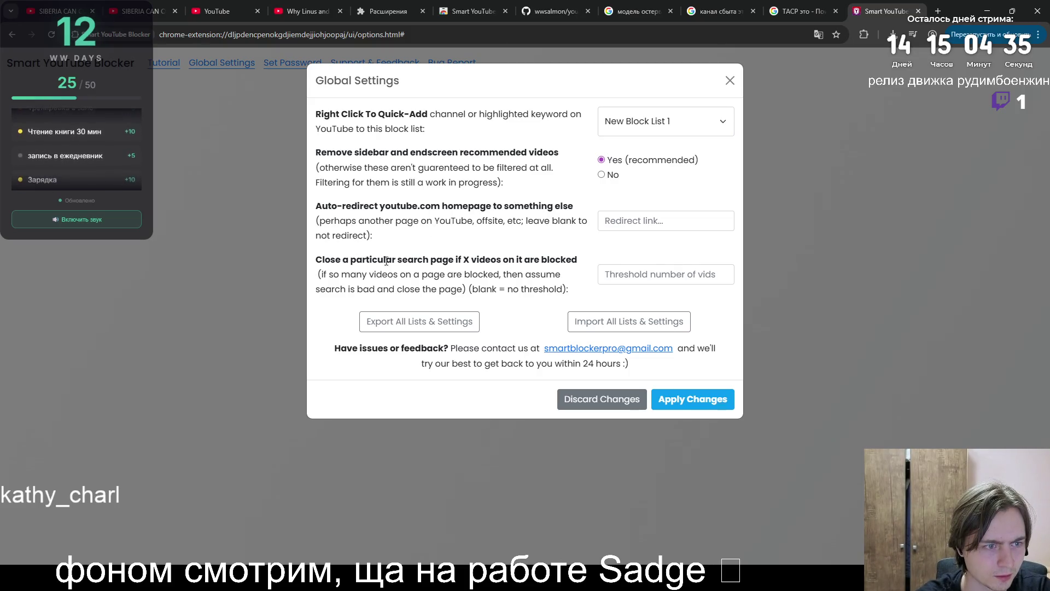
drag(397, 261, 502, 261)
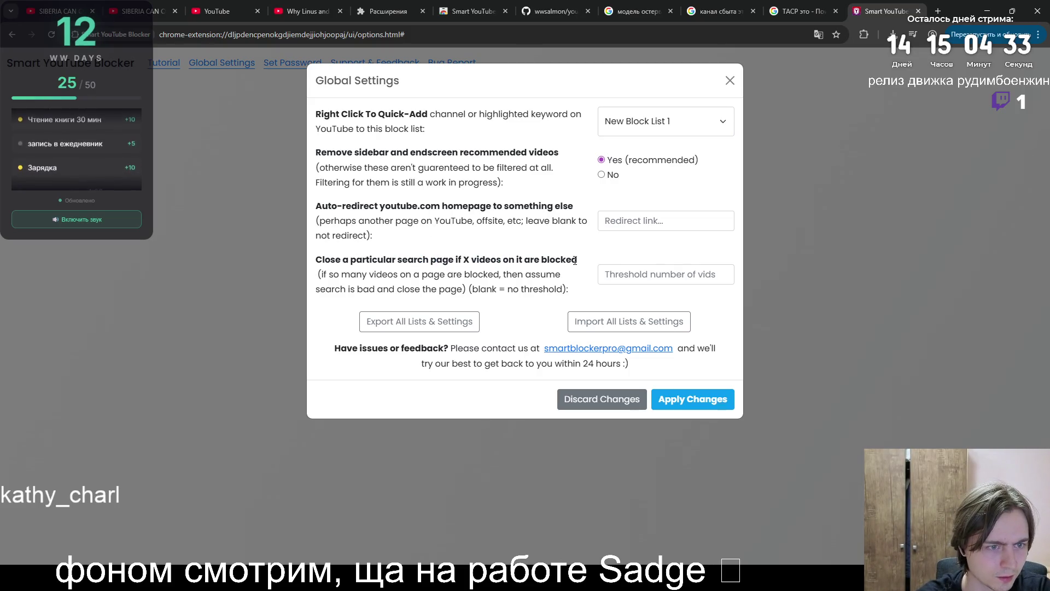
click(689, 399)
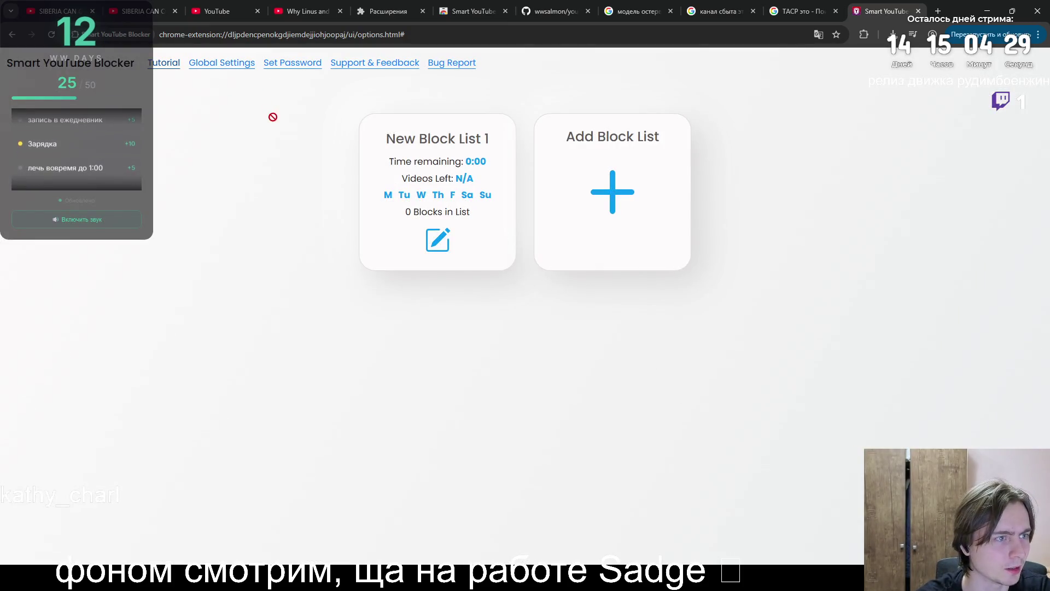
- Reread the remove recommended videos option in global settings, then go to the YouTube home feed
click(216, 63)
click(730, 80)
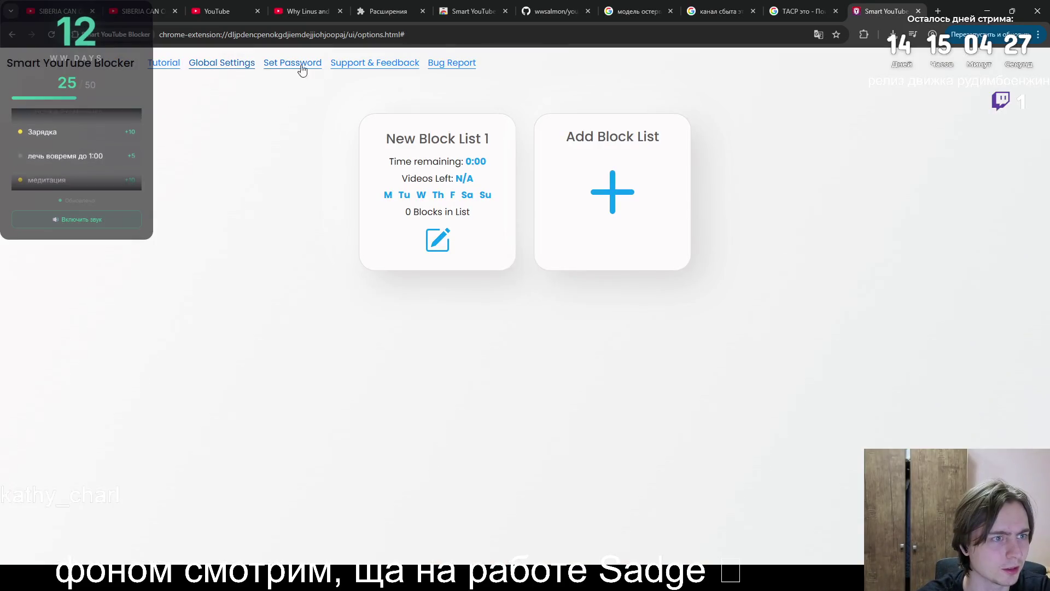
click(221, 69)
drag(315, 151, 407, 170)
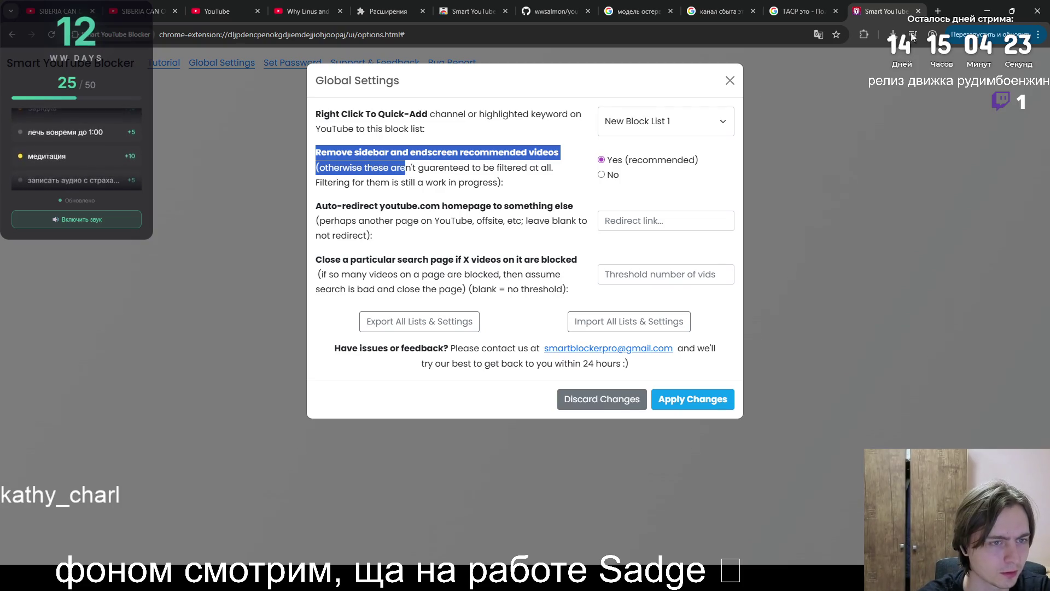
click(864, 35)
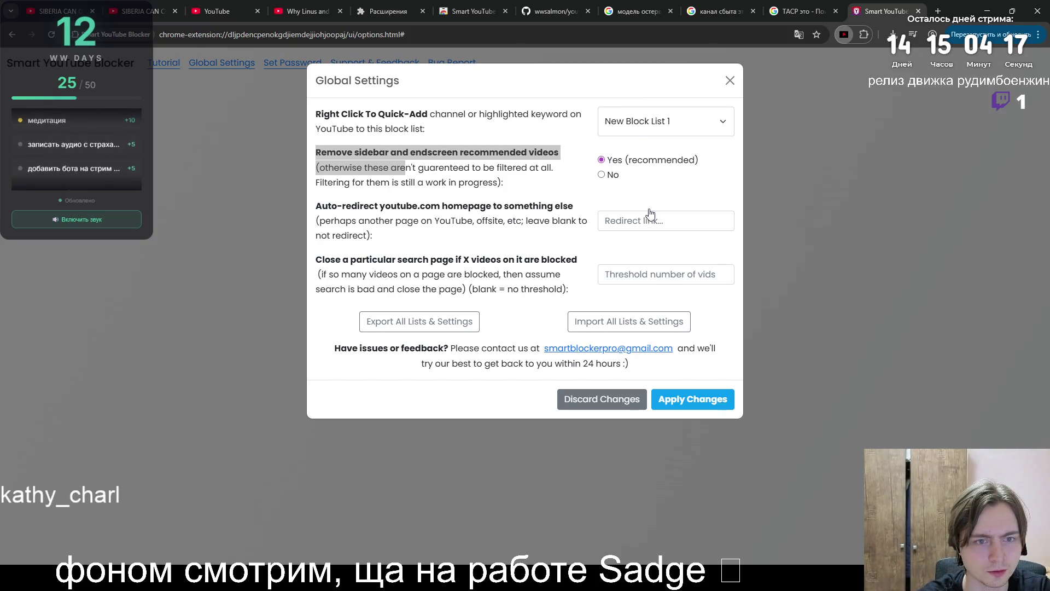
click(219, 11)
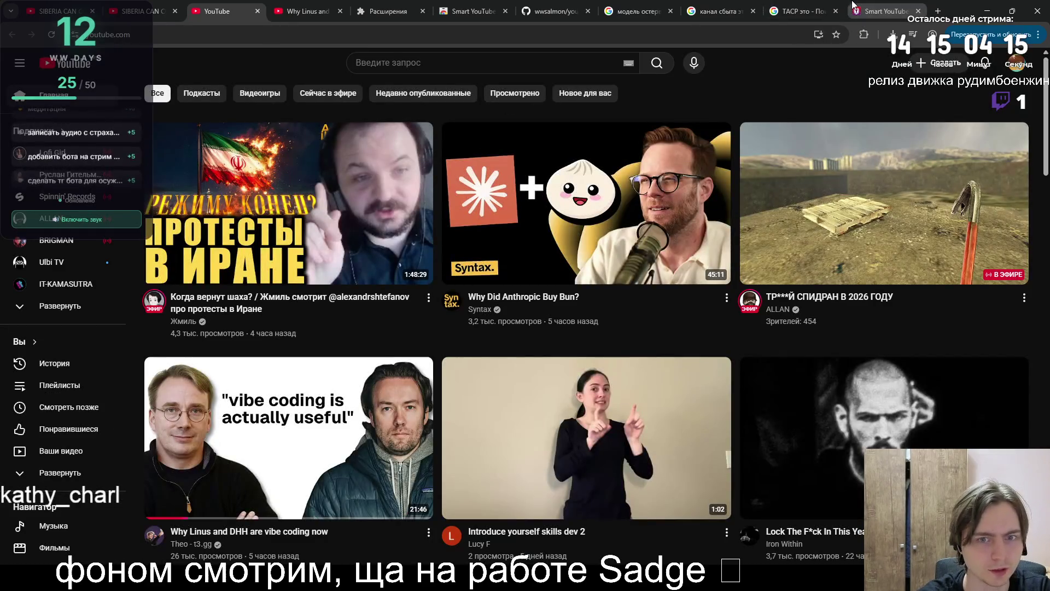
- Reload the YouTube home feed and reread the blocker's remove sidebar recommendations option
click(55, 38)
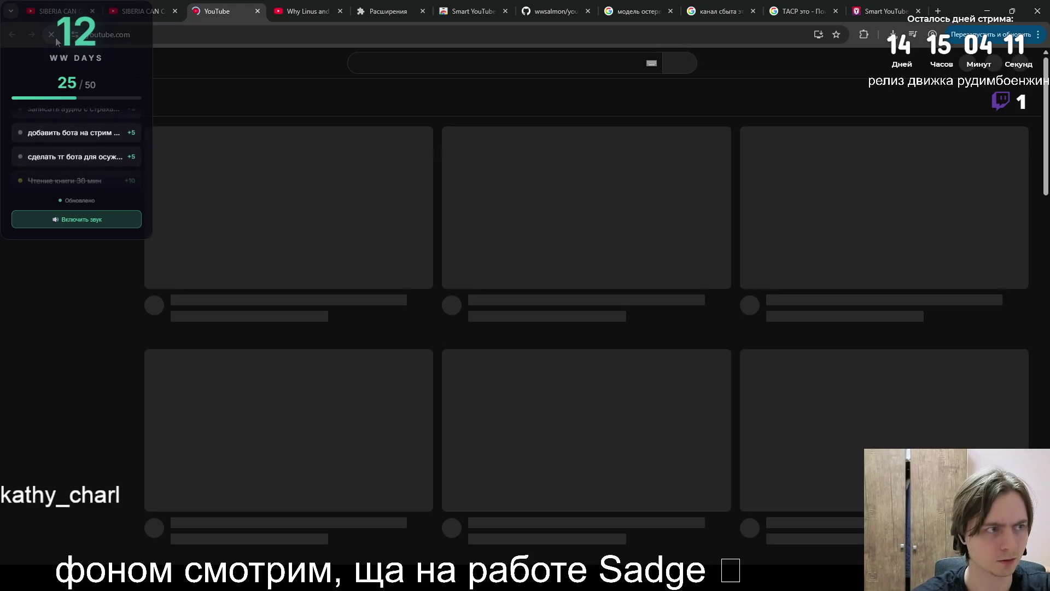
click(878, 5)
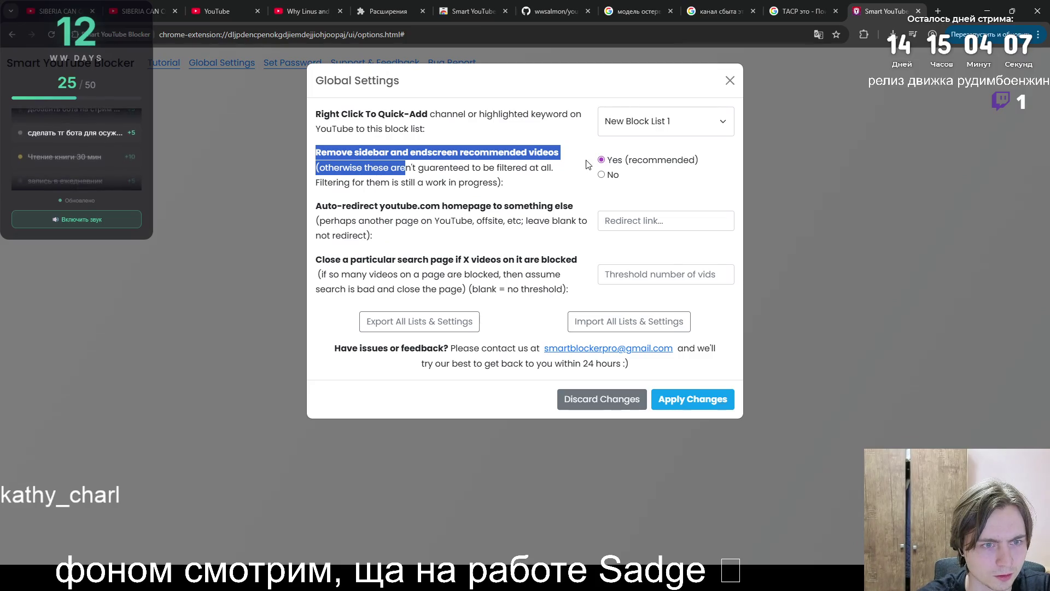
double_click(662, 160)
drag(316, 152, 558, 157)
- Scroll through the YouTube home feed to check whether recommendations are hidden
click(198, 7)
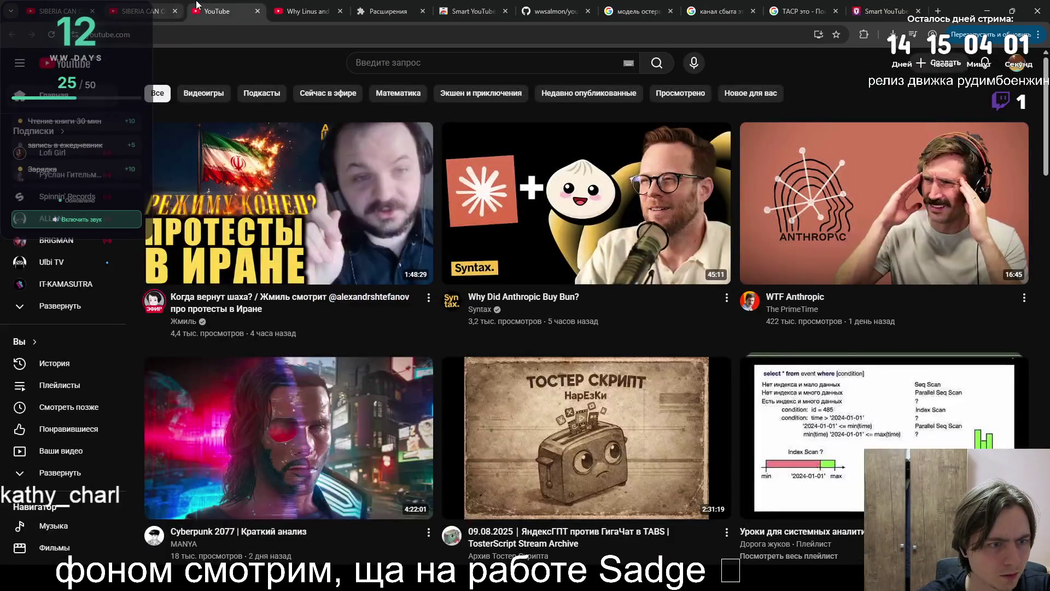
click(159, 11)
click(197, 8)
scroll(380, 158, down, 6)
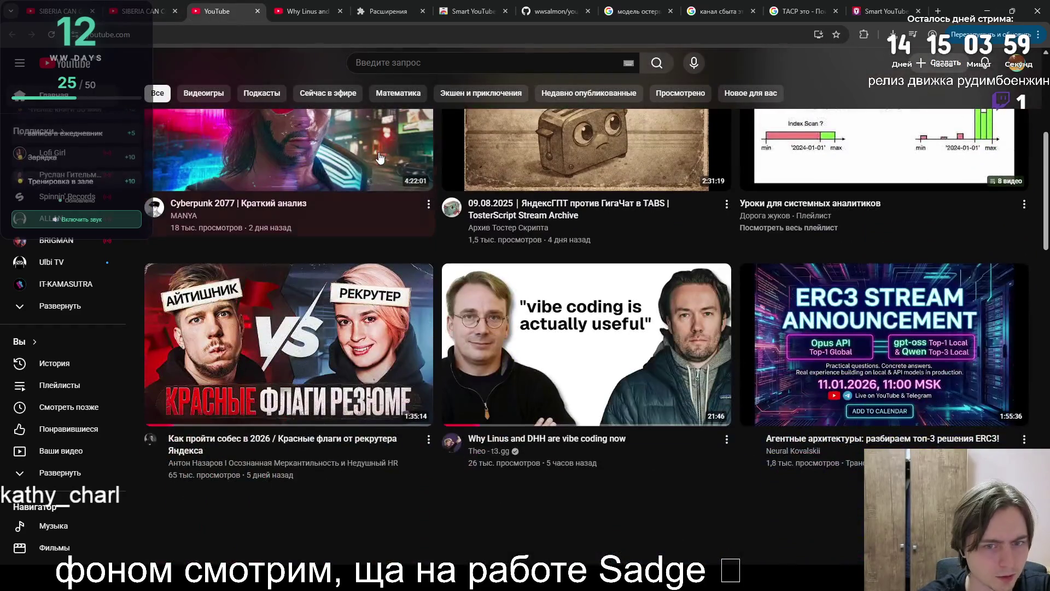
scroll(380, 158, down, 5)
scroll(380, 157, down, 6)
scroll(380, 156, up, 4)
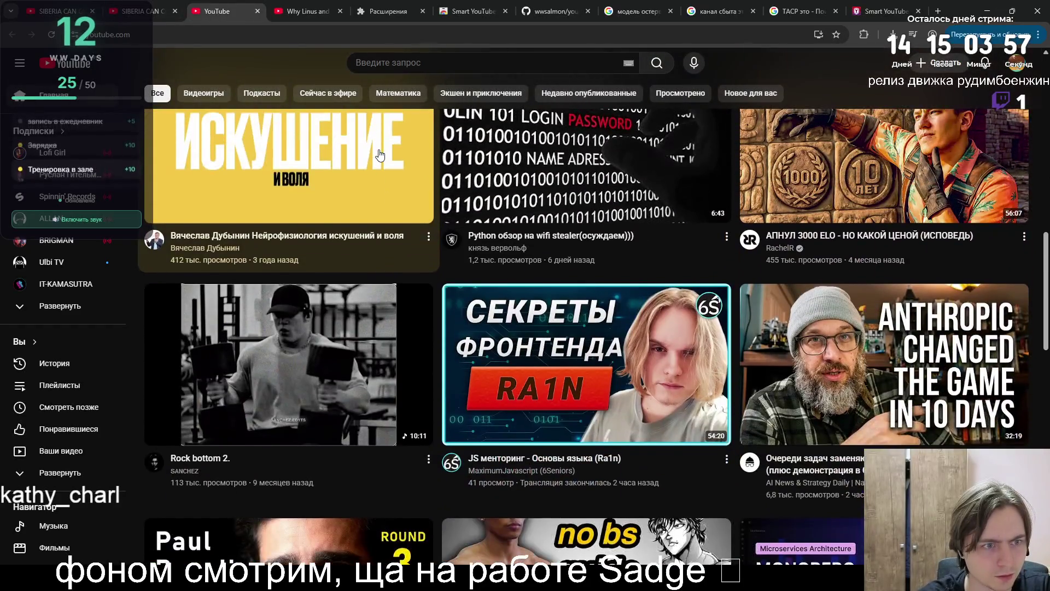
scroll(381, 156, up, 1)
- Return to Smart YouTube Blocker's options and close the global settings dialog
click(864, 7)
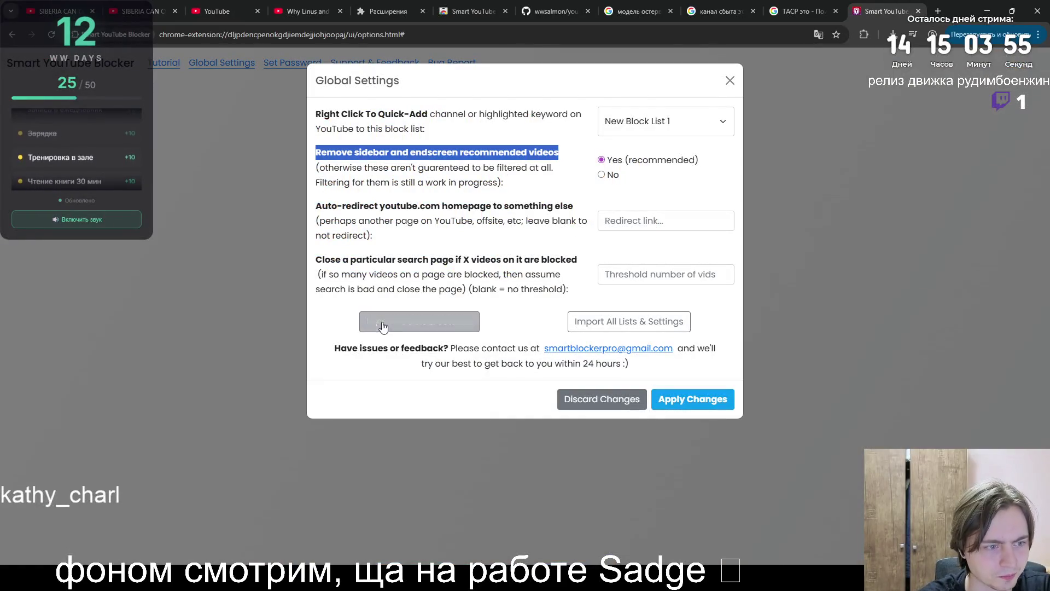
click(715, 92)
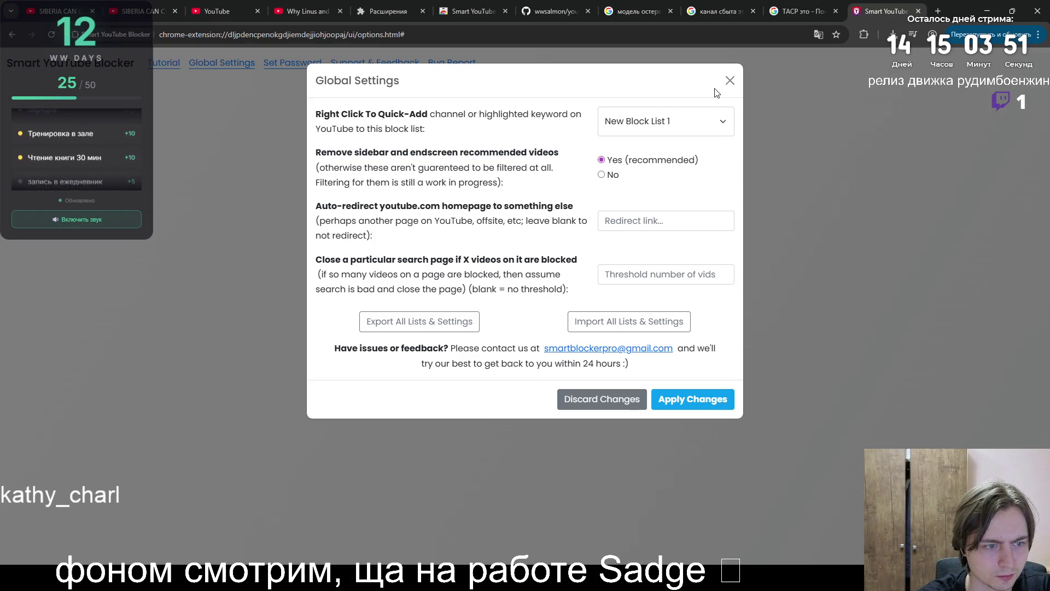
click(730, 81)
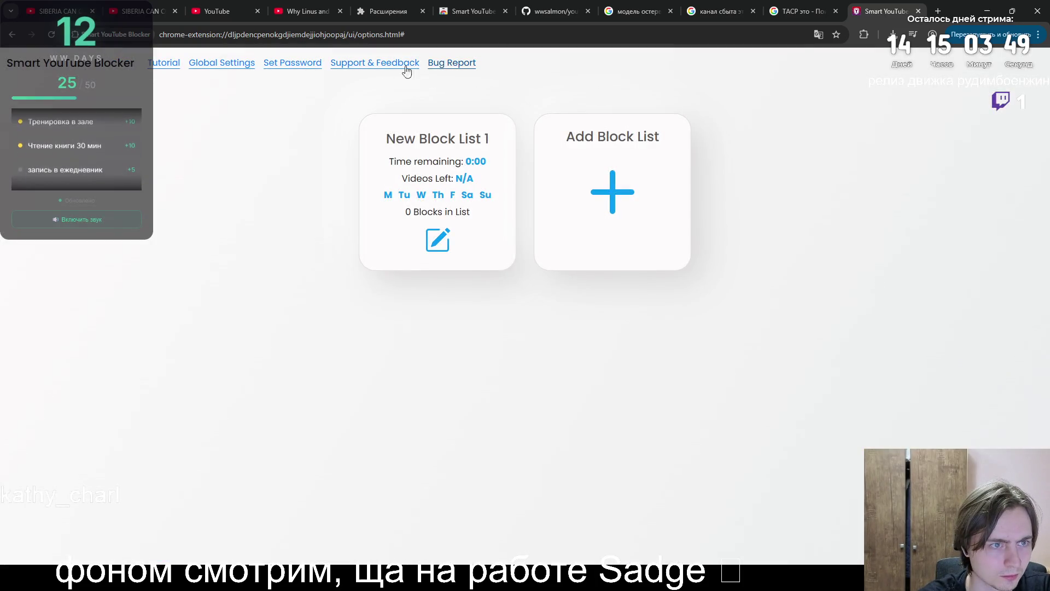
- Skim Smart YouTube Blocker's tutorial video, then close the options and tutorial tabs
click(165, 68)
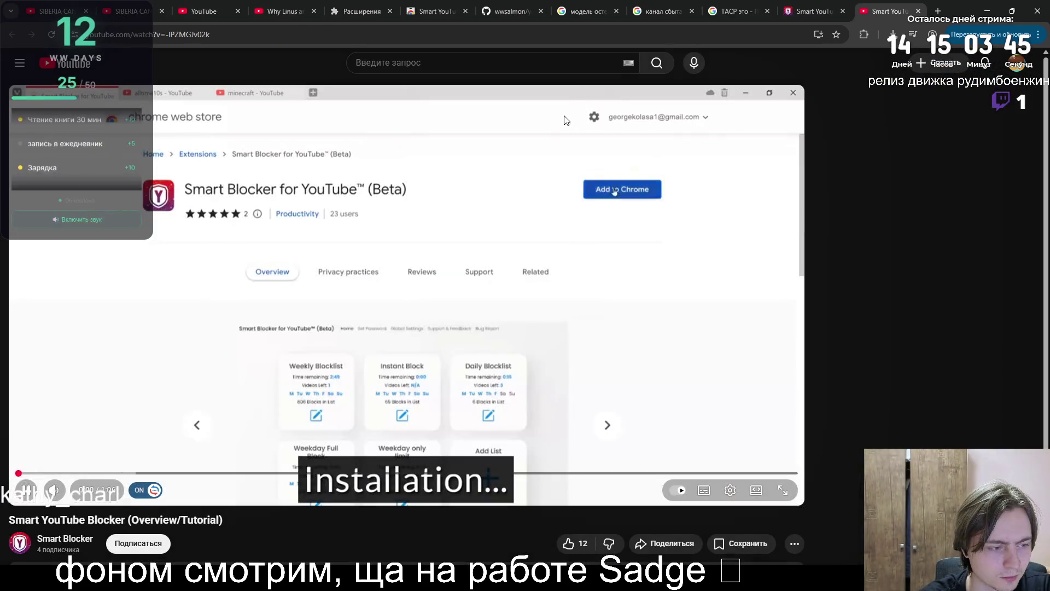
click(123, 474)
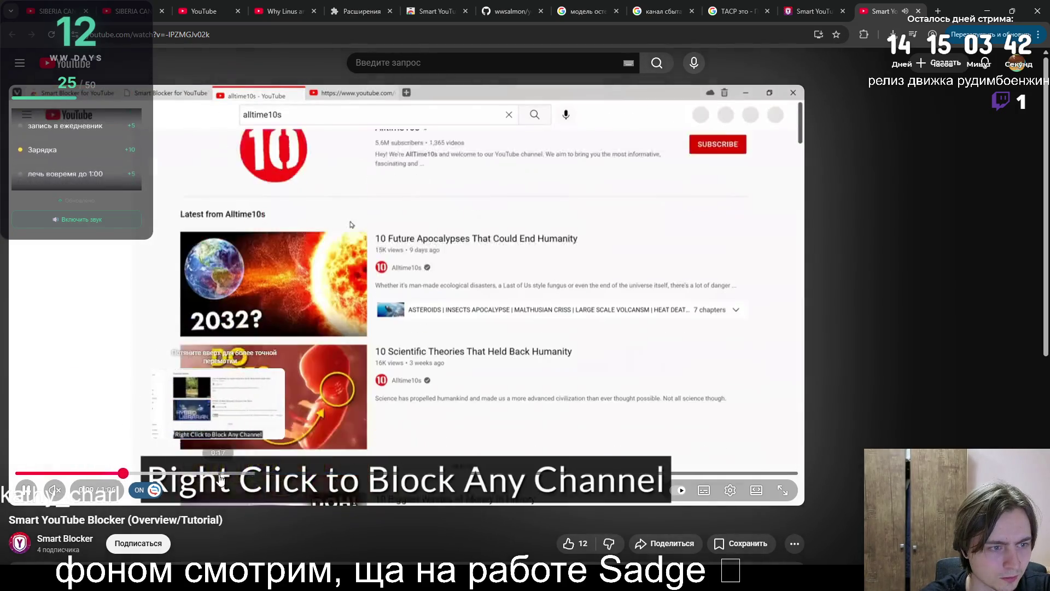
click(219, 480)
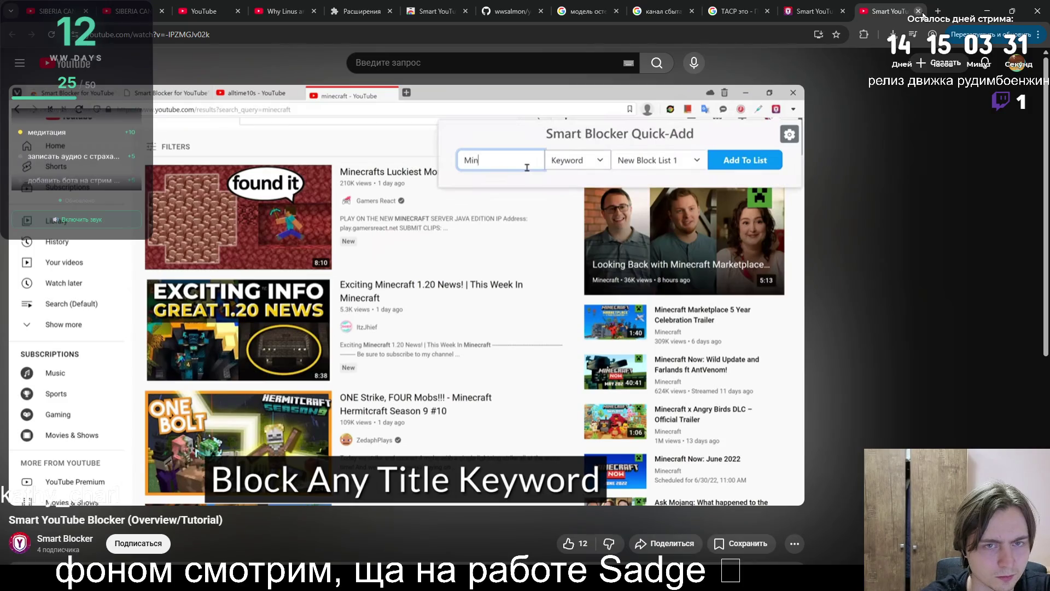
click(826, 11)
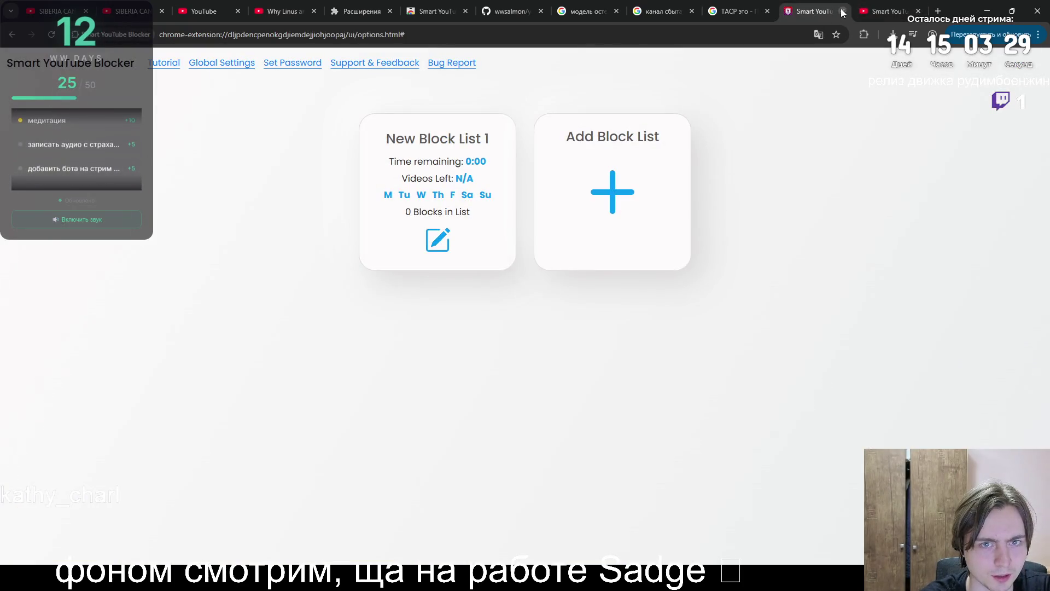
click(843, 11)
click(843, 11)
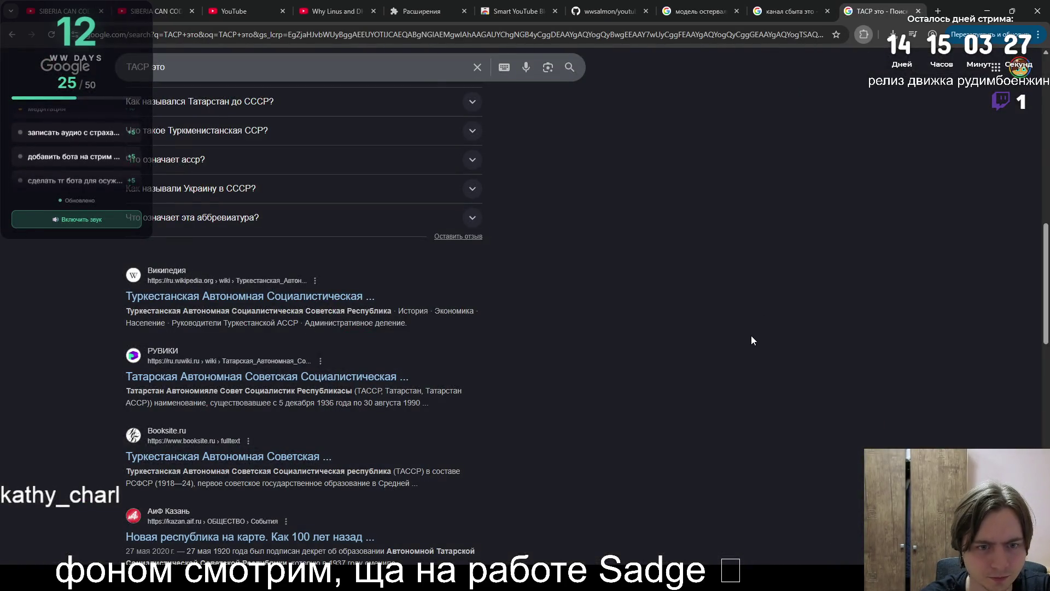
- Remove Smart YouTube Blocker from Chrome and return to the 'yt hide with password' results
key(ctrl+5)
scroll(540, 465, up, 3)
scroll(537, 466, down, 4)
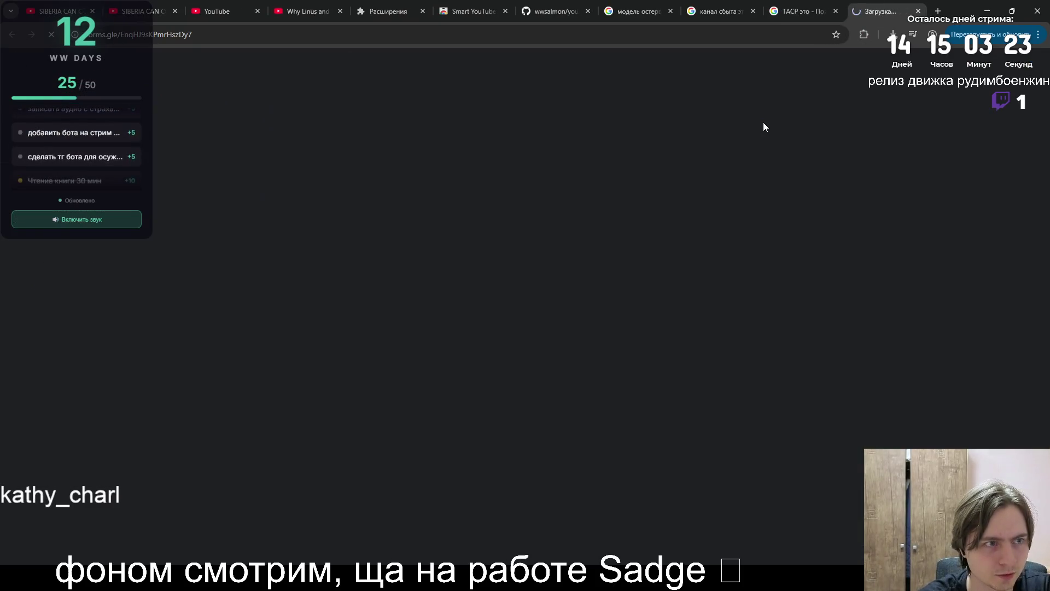
key(ctrl+6)
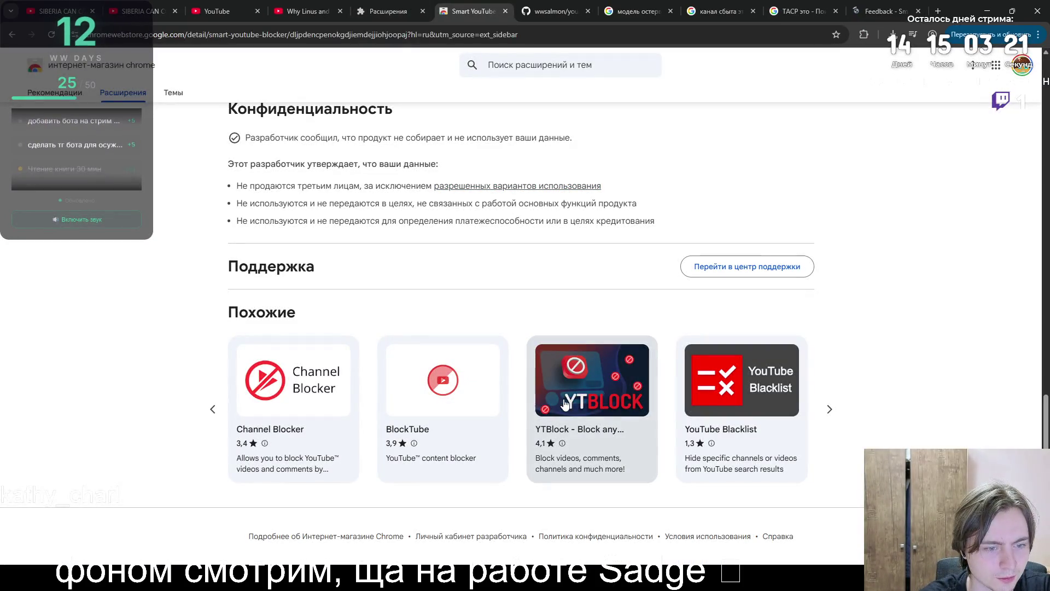
click(560, 397)
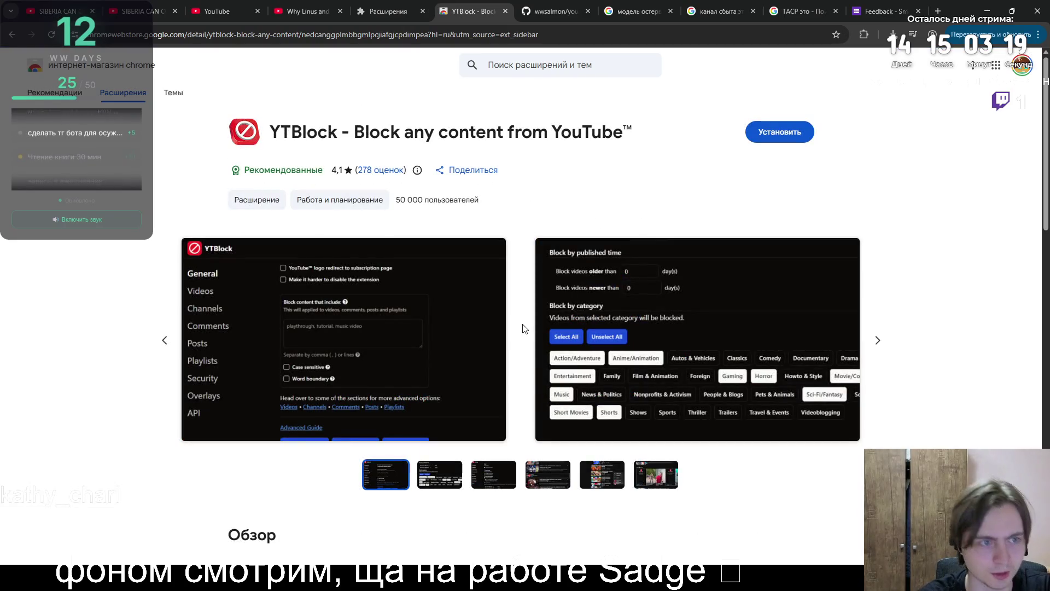
scroll(524, 328, down, 15)
key(alt+Left)
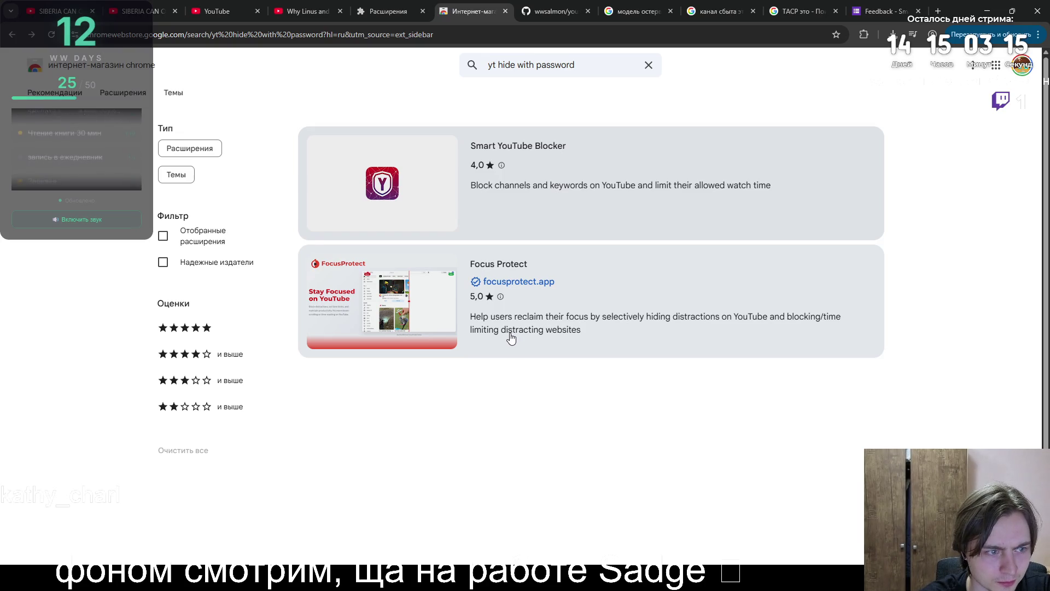
- Open Focus Protect's store page, browse its screenshots, and install it
click(511, 339)
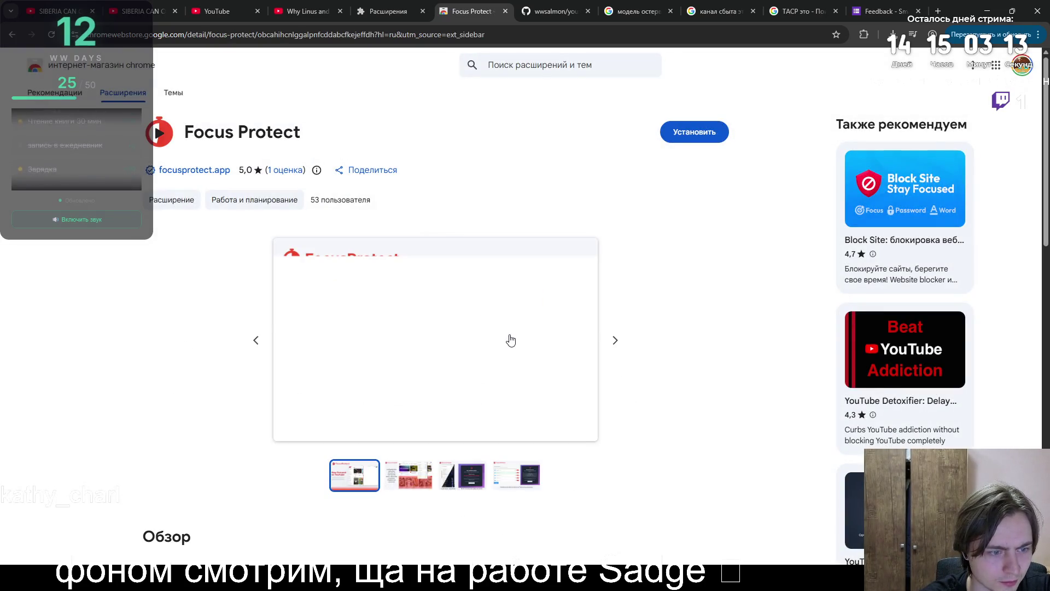
click(617, 342)
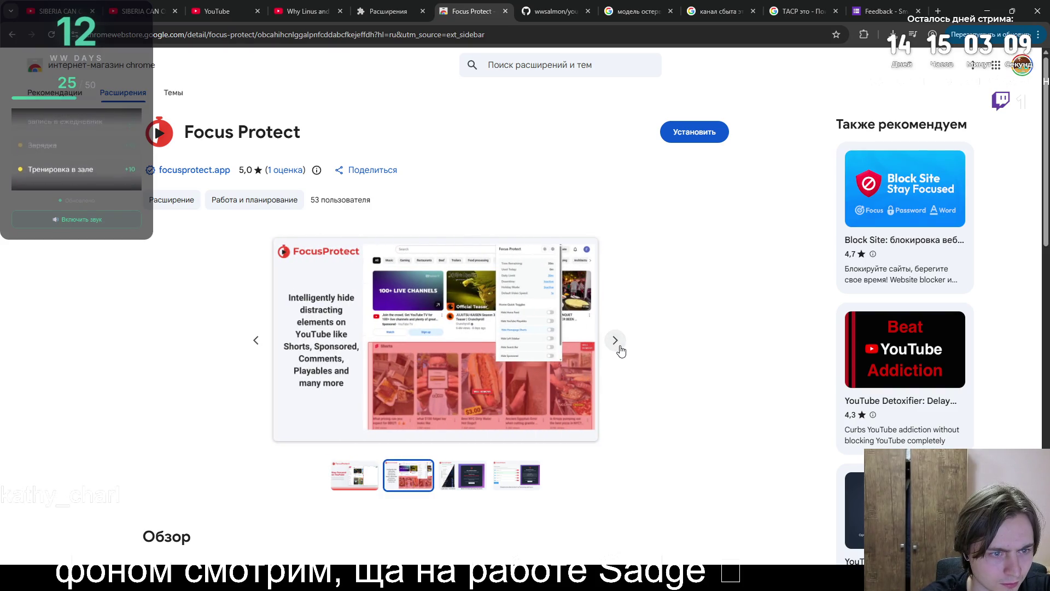
click(620, 347)
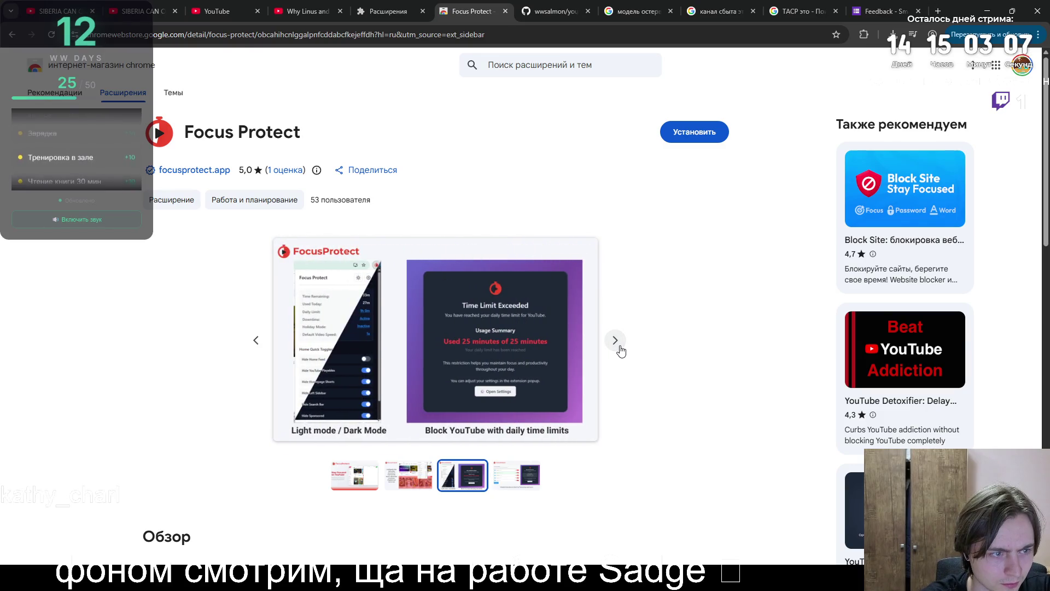
click(621, 351)
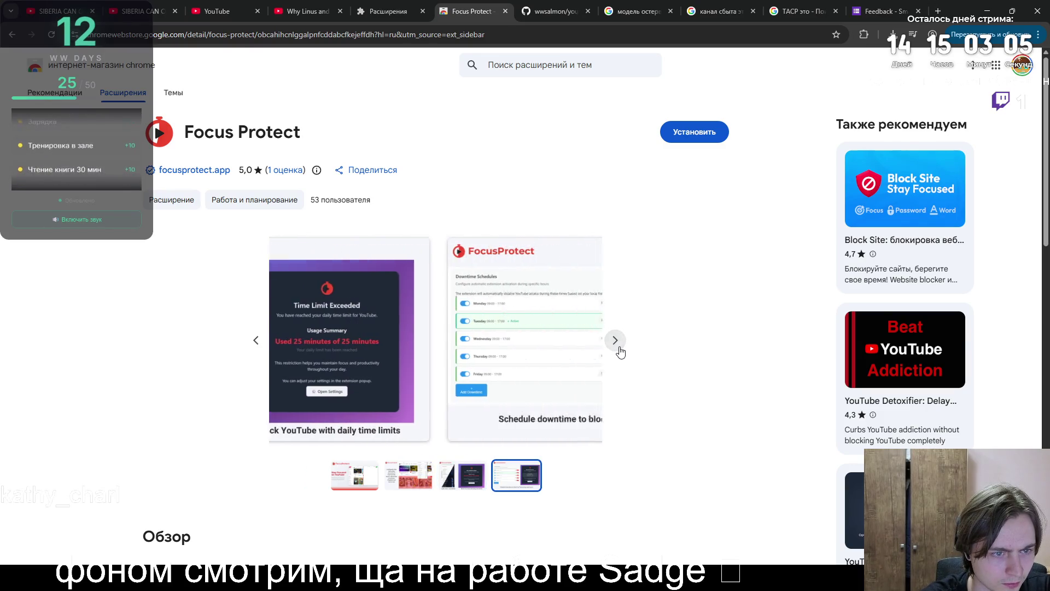
click(670, 140)
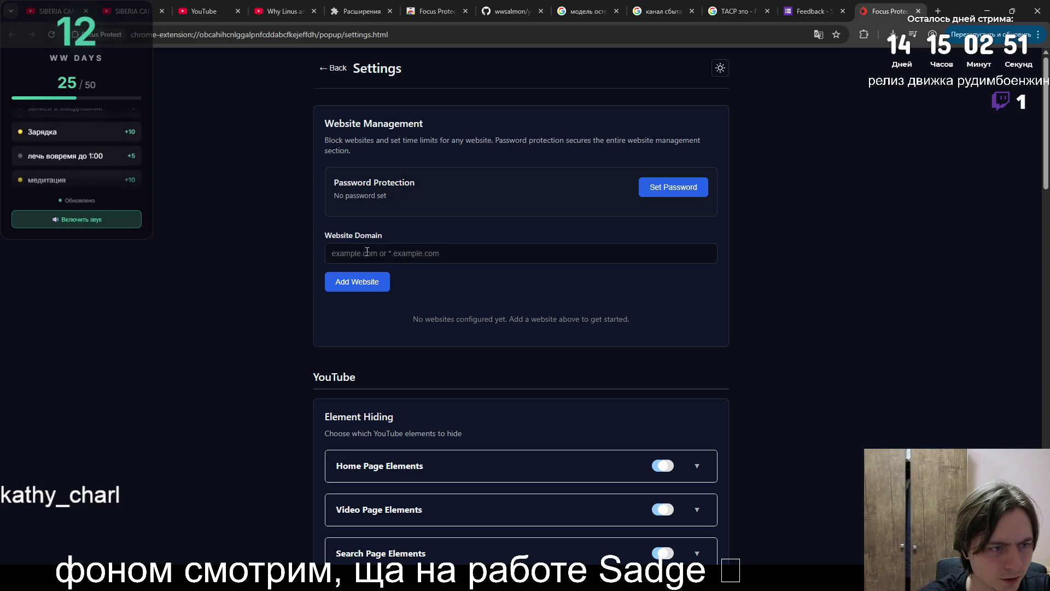
- Enable Focus Protect's YouTube Home Page Elements hiding and reload the YouTube tab
mouse_move(332, 159)
mouse_down()
mouse_move(356, 153)
mouse_move(350, 186)
mouse_move(442, 219)
mouse_up()
click(442, 217)
scroll(445, 225, down, 4)
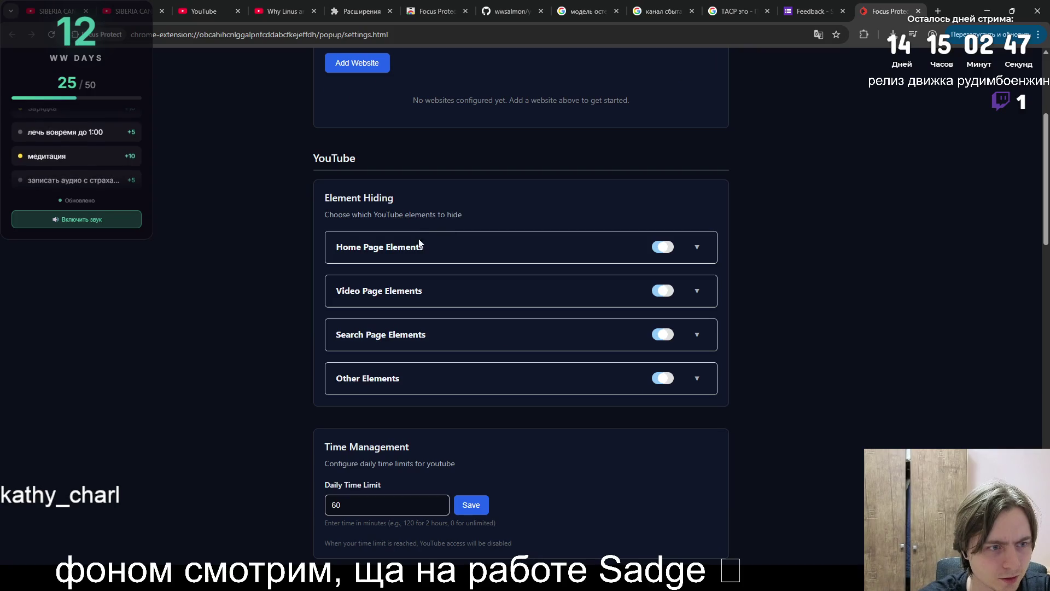
click(669, 252)
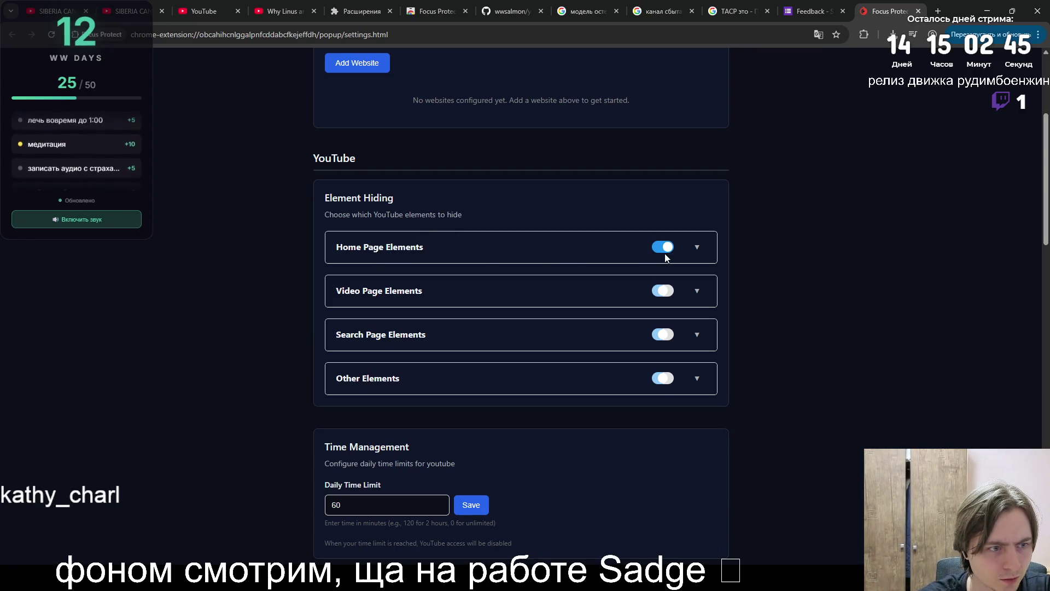
click(204, 11)
click(57, 35)
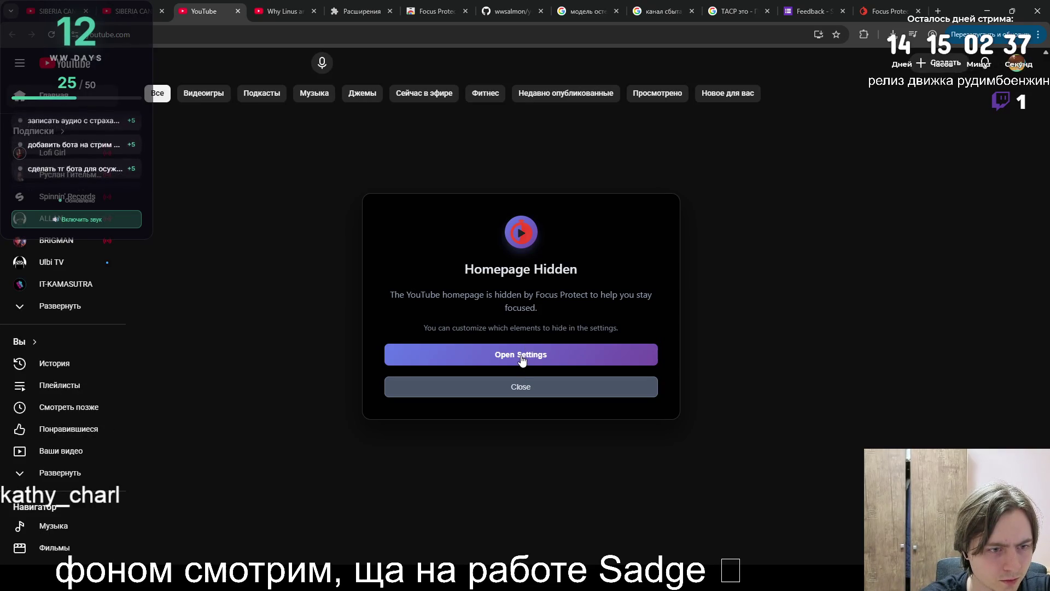
- In Focus Protect's Home Page Elements settings, turn off Hide Left Sidebar
click(522, 360)
scroll(517, 353, down, 4)
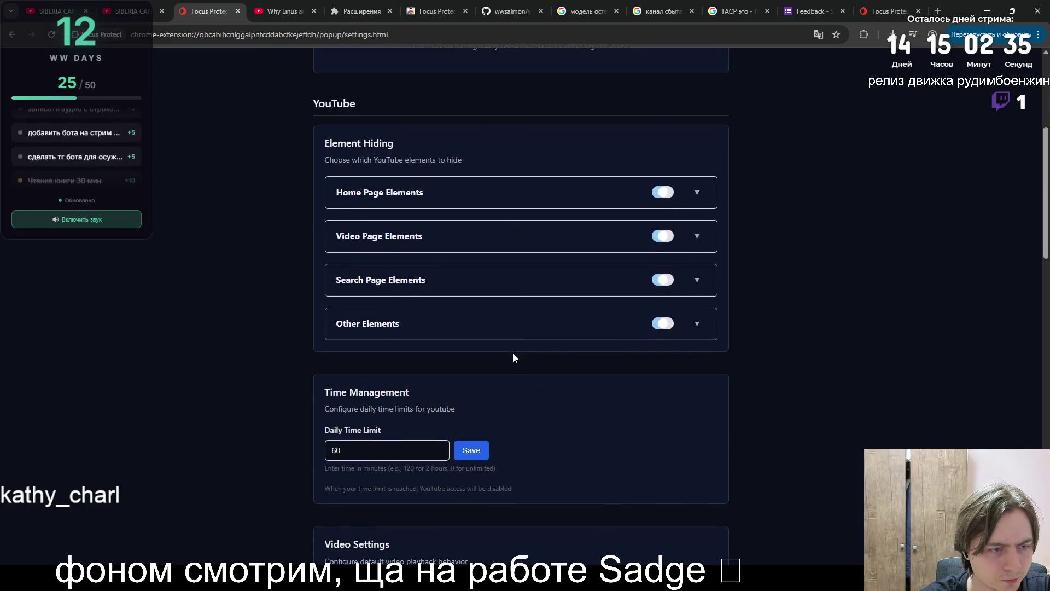
scroll(513, 353, up, 4)
scroll(514, 353, down, 4)
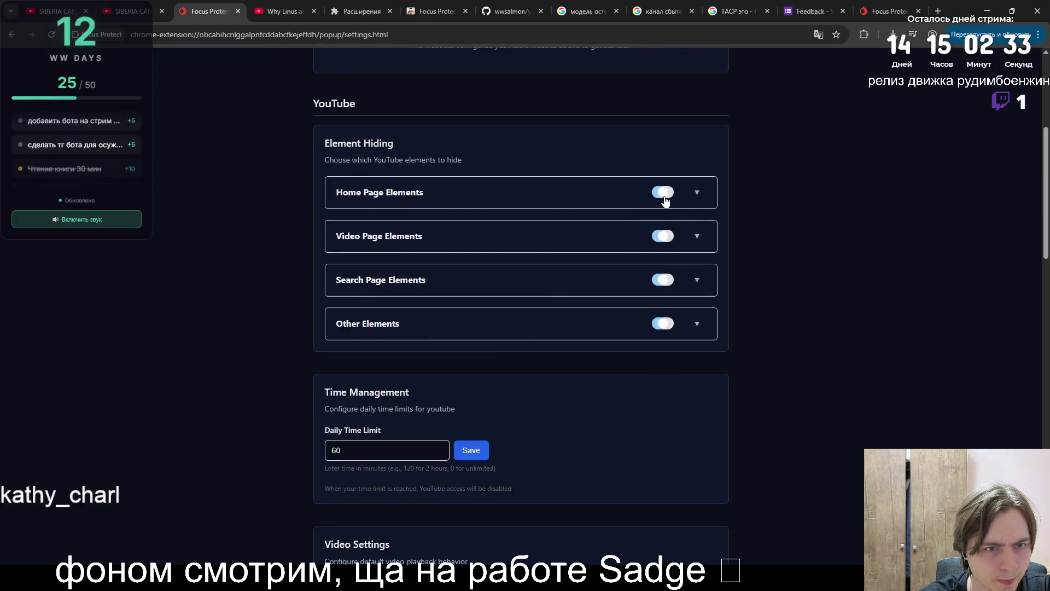
click(704, 197)
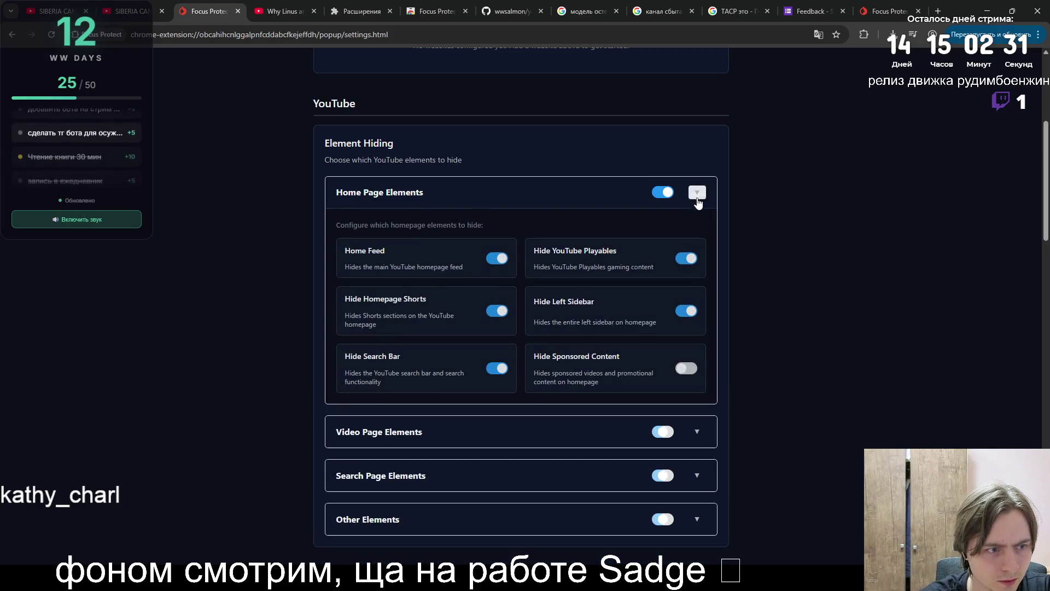
click(687, 311)
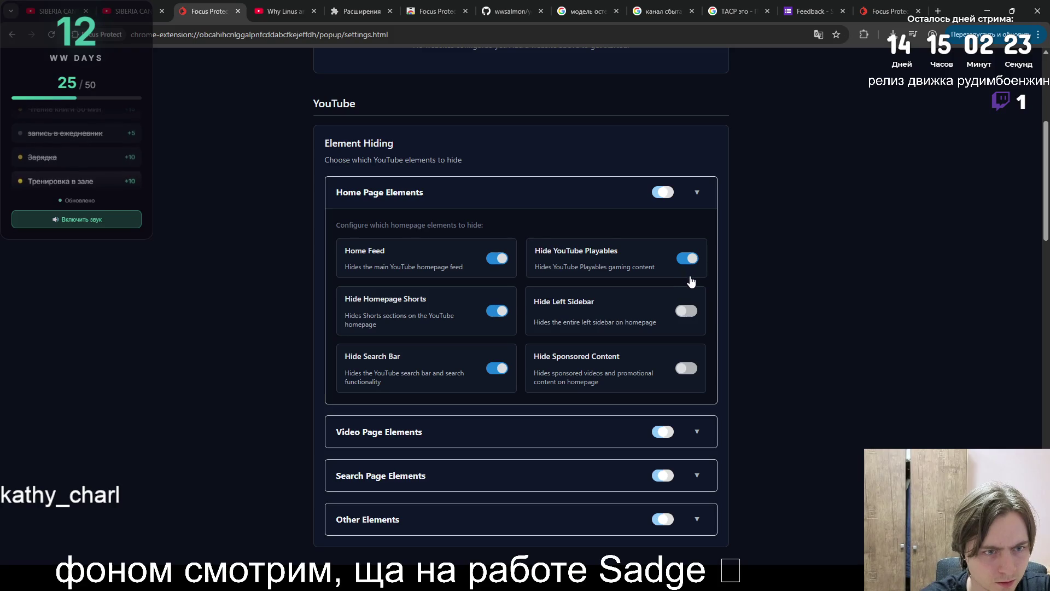
- Look through the Video Page and Other Elements hiding options, then go back to the Why Linus video
scroll(513, 321, down, 2)
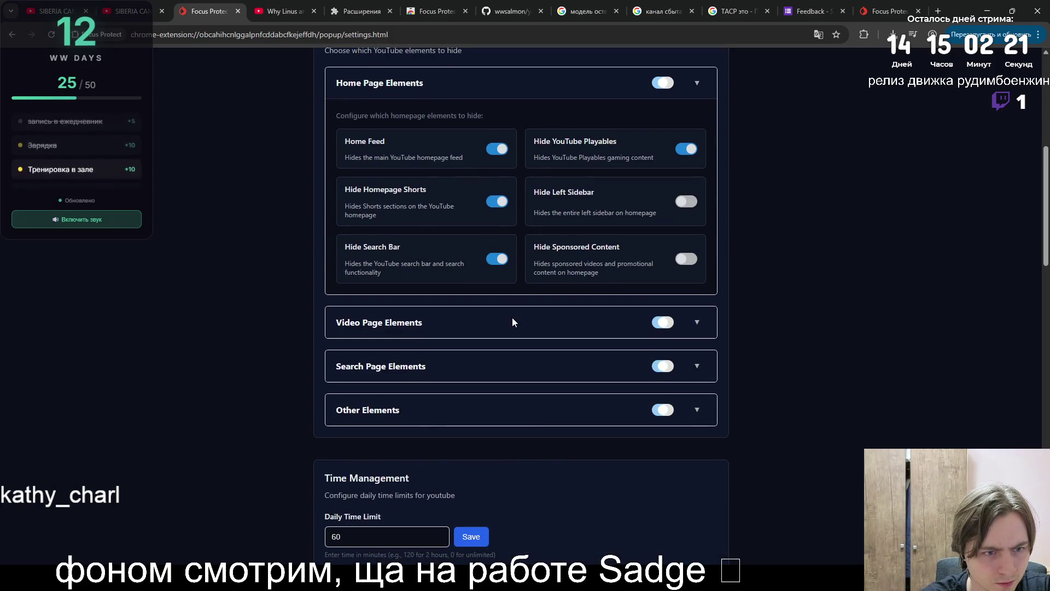
click(698, 323)
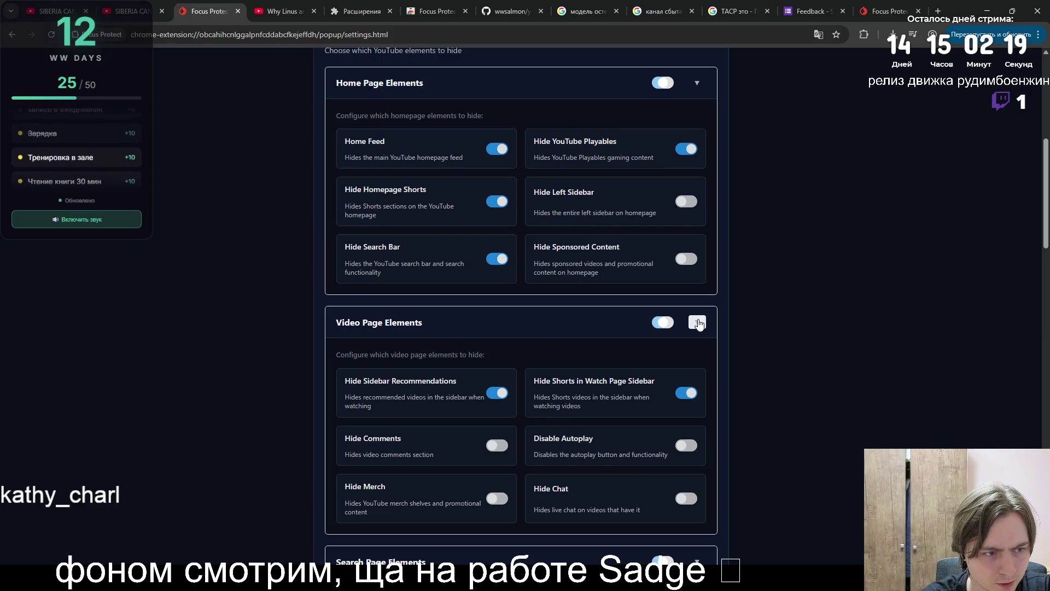
click(699, 323)
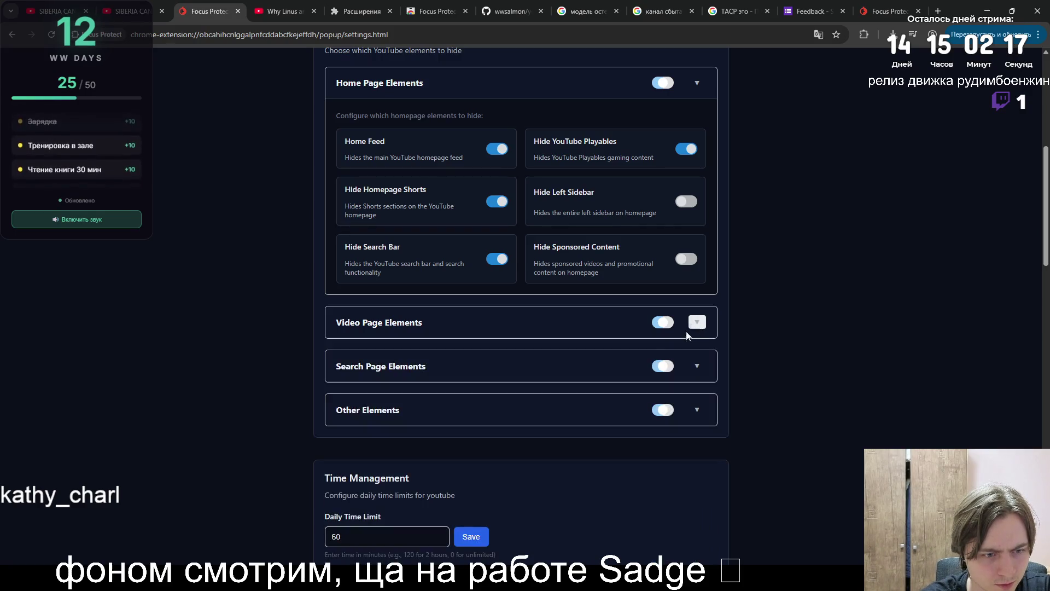
scroll(632, 352, down, 2)
click(697, 302)
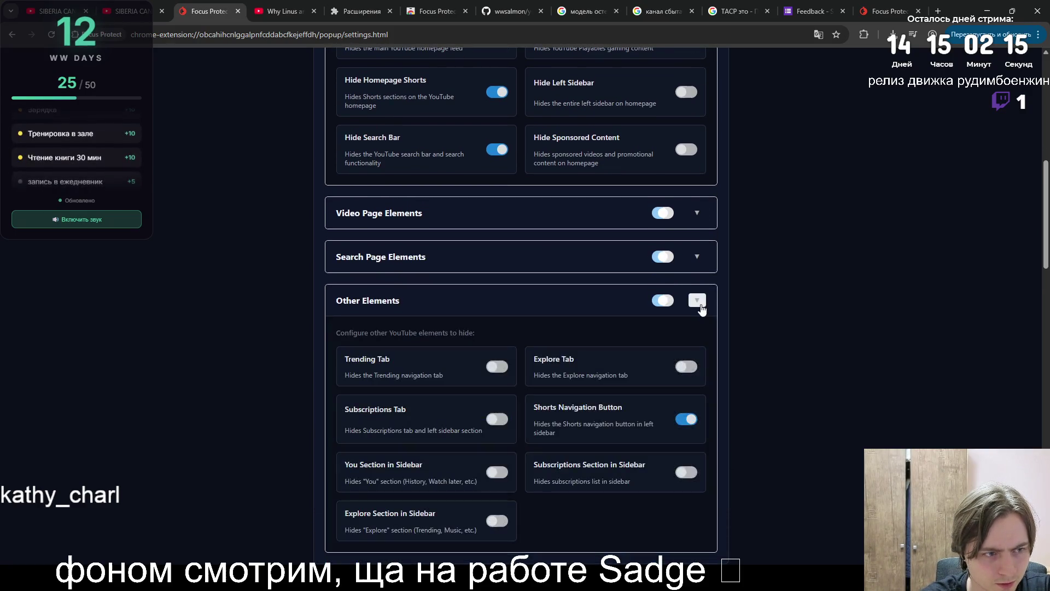
scroll(666, 329, down, 15)
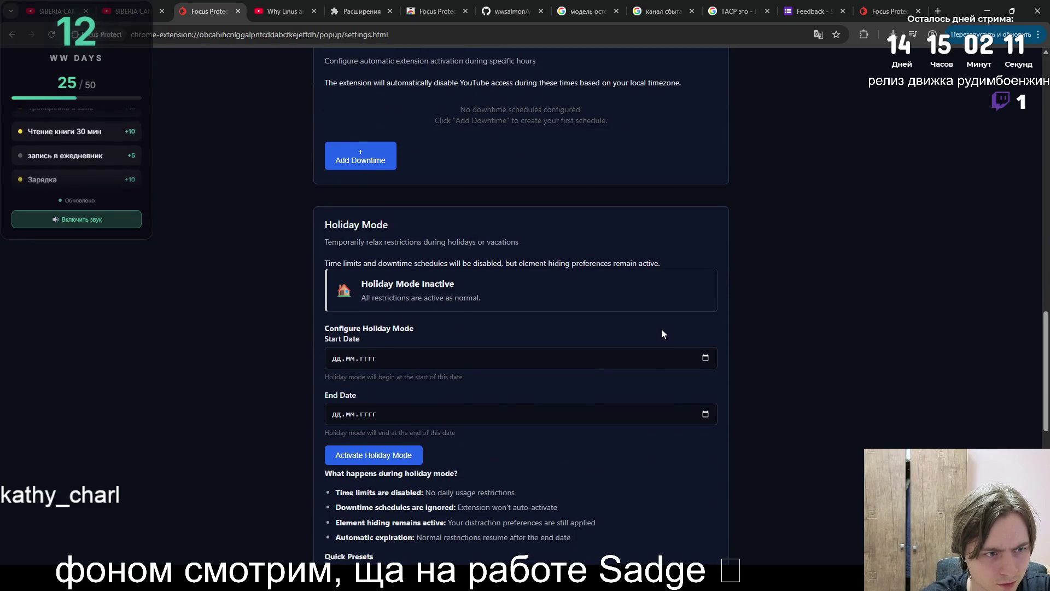
scroll(662, 329, down, 7)
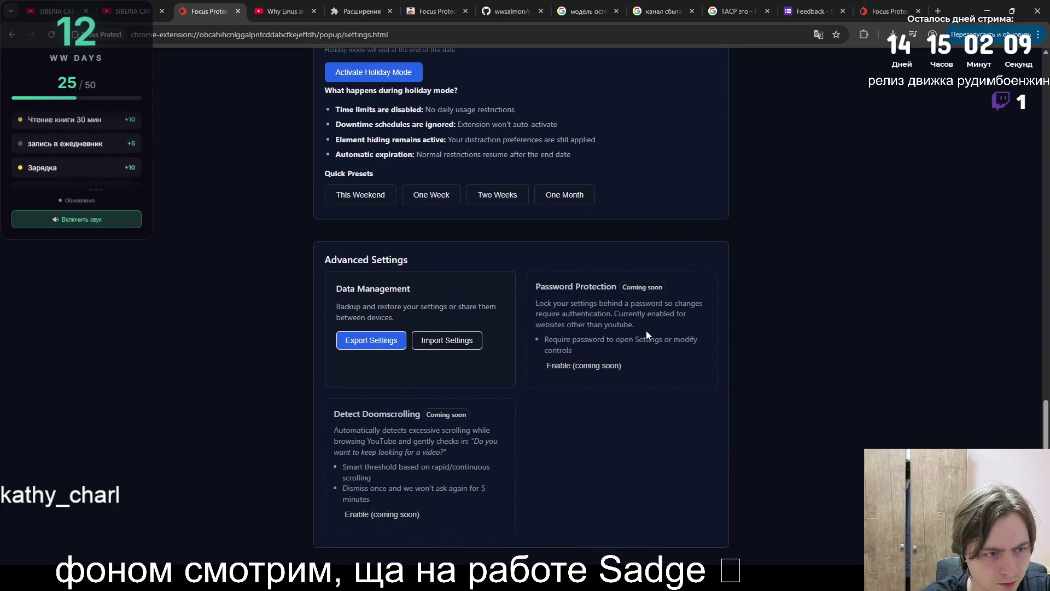
scroll(645, 330, down, 3)
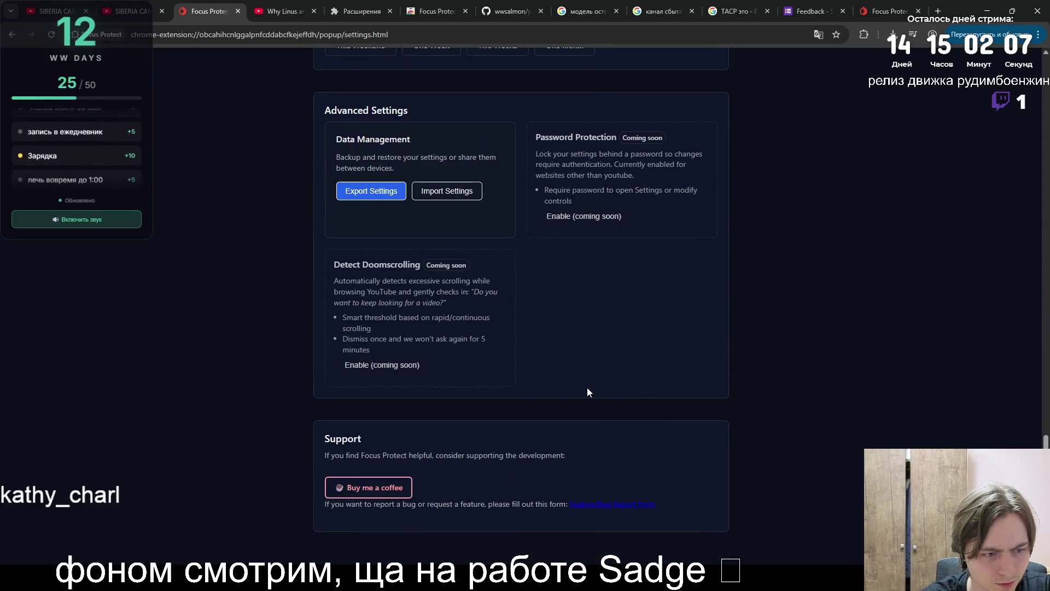
scroll(587, 383, up, 16)
click(266, 8)
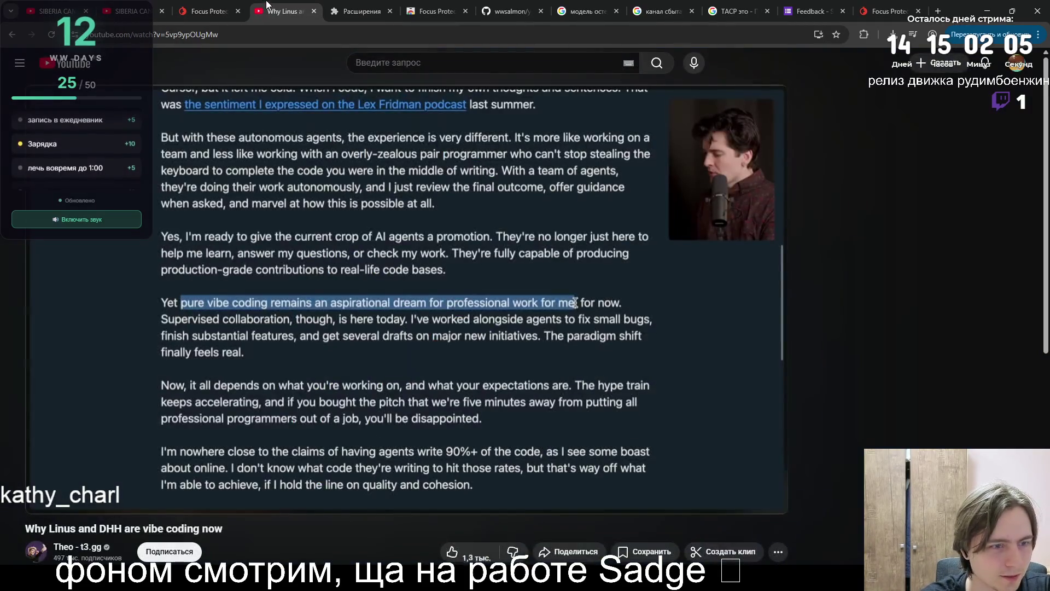
- Load YouTube's homepage in a new tab, close the Homepage Hidden notice twice, then go to the extensions page
middle_click(65, 67)
click(328, 11)
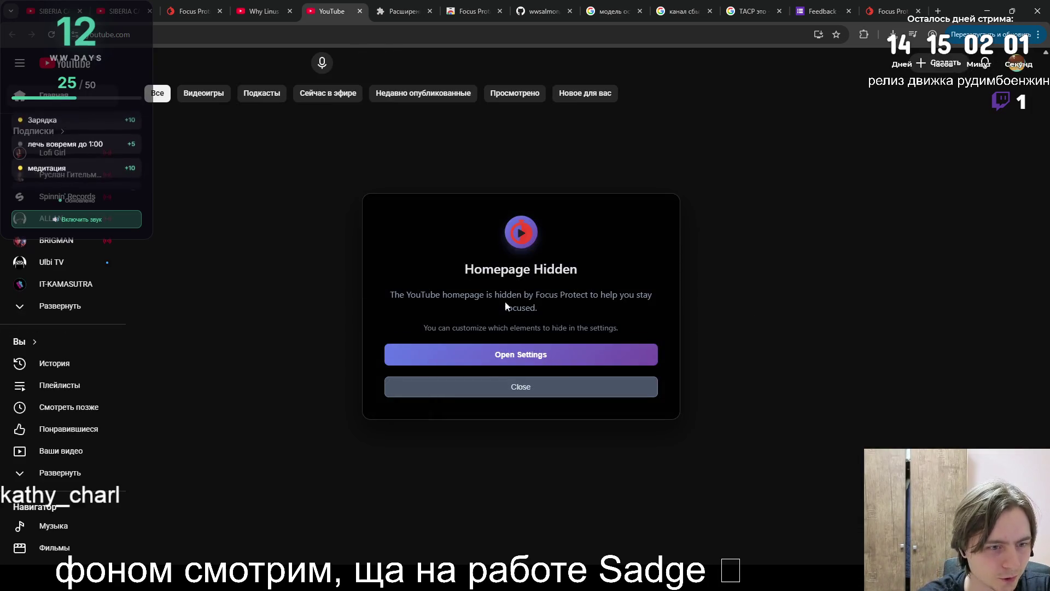
click(484, 387)
click(527, 382)
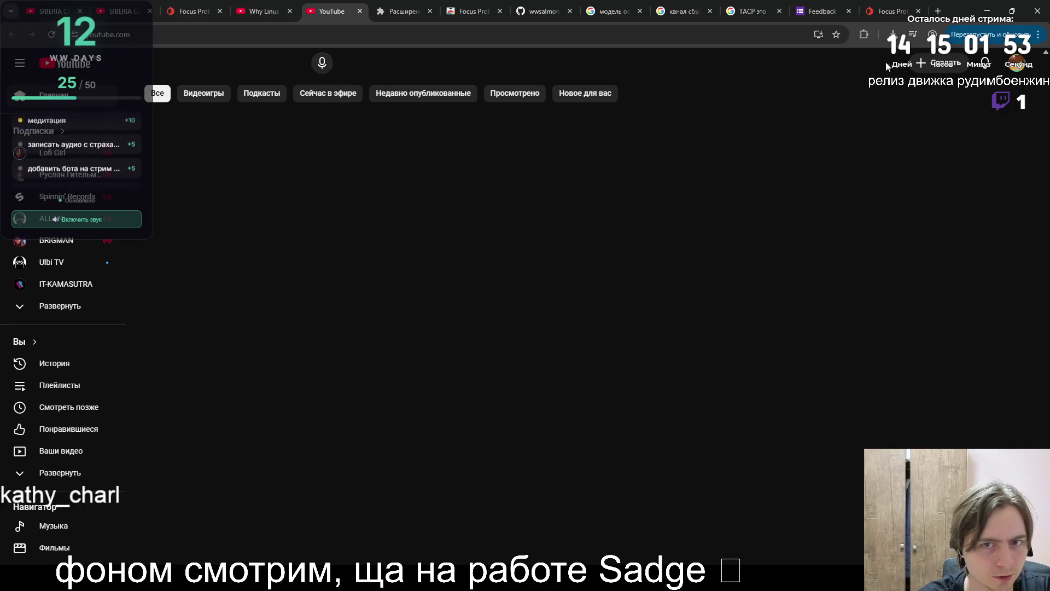
key(ctrl+Tab)
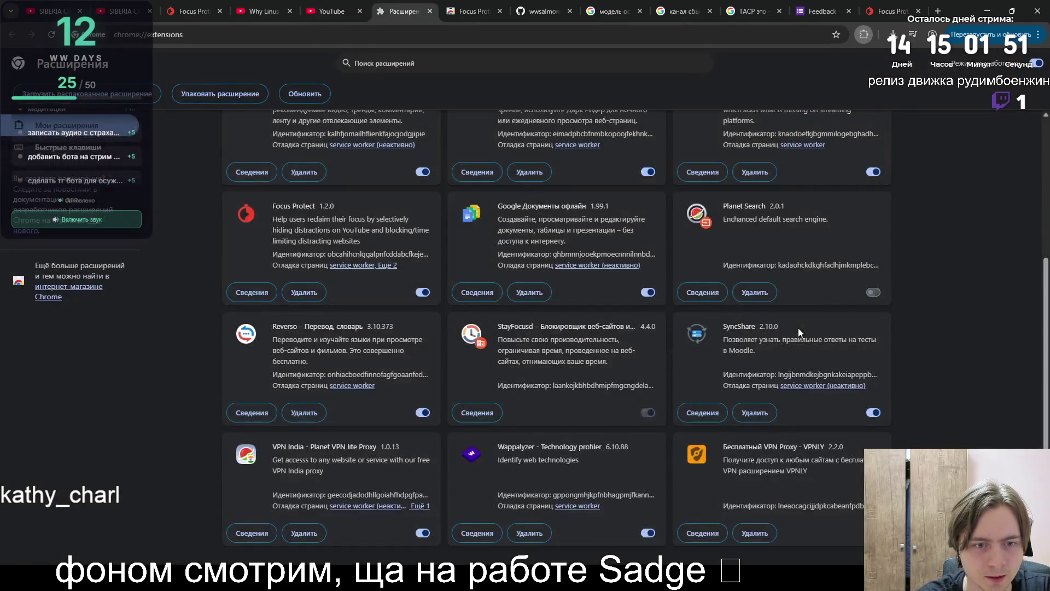
- Switch off the Focus Protect extension on chrome://extensions
scroll(639, 330, up, 4)
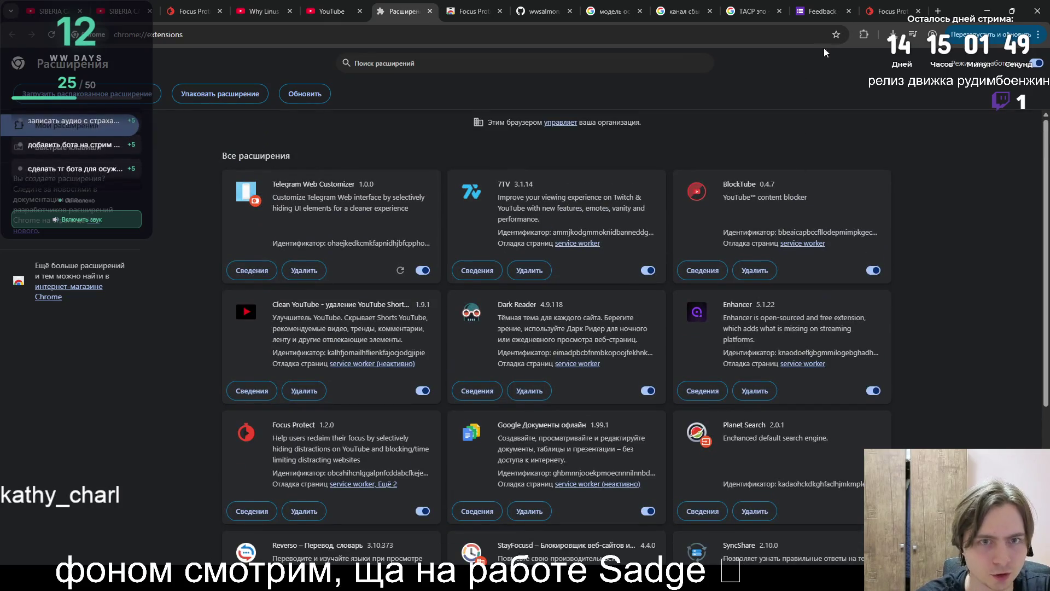
scroll(642, 251, down, 4)
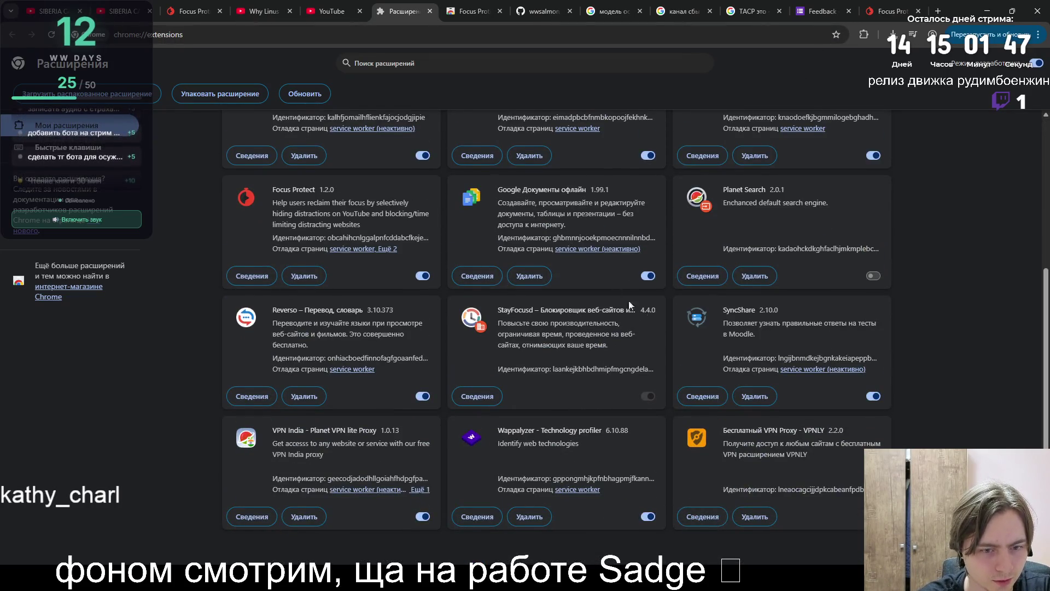
scroll(497, 259, up, 3)
click(423, 440)
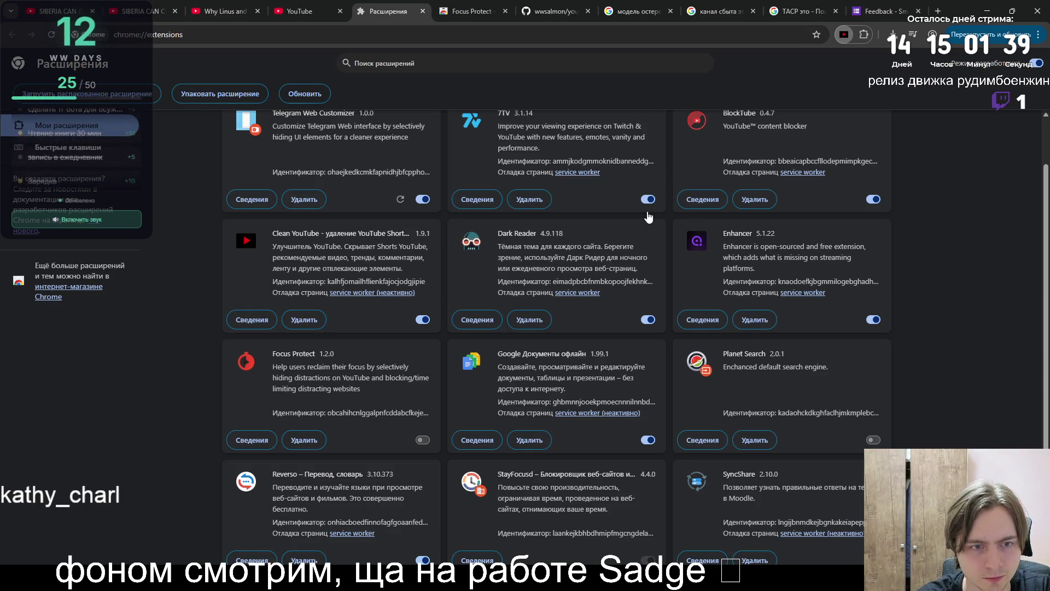
- Close the extra YouTube tab and resume the Why Linus and DHH video
click(306, 11)
click(340, 10)
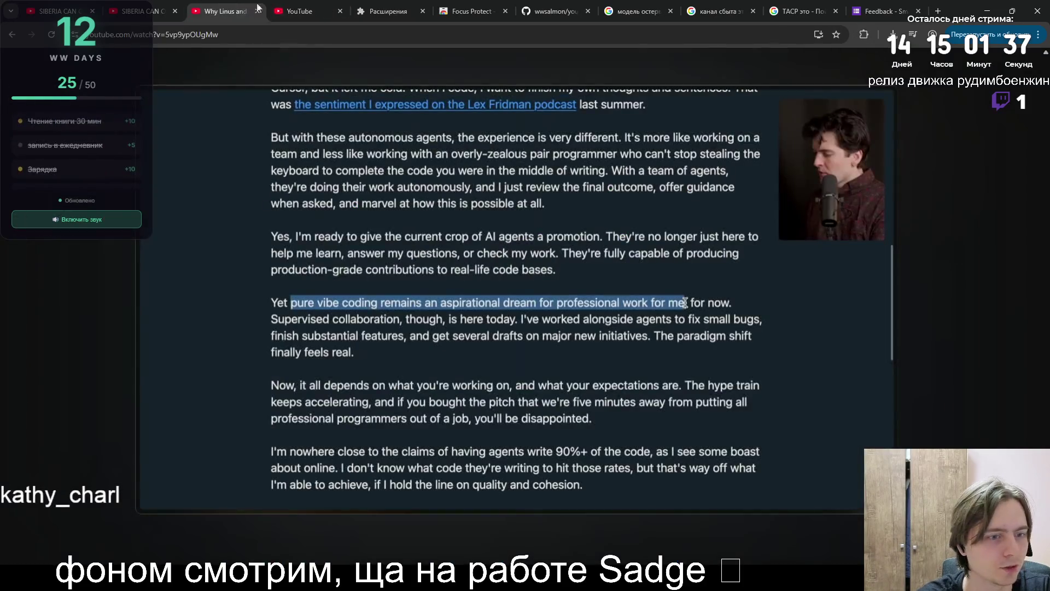
click(441, 292)
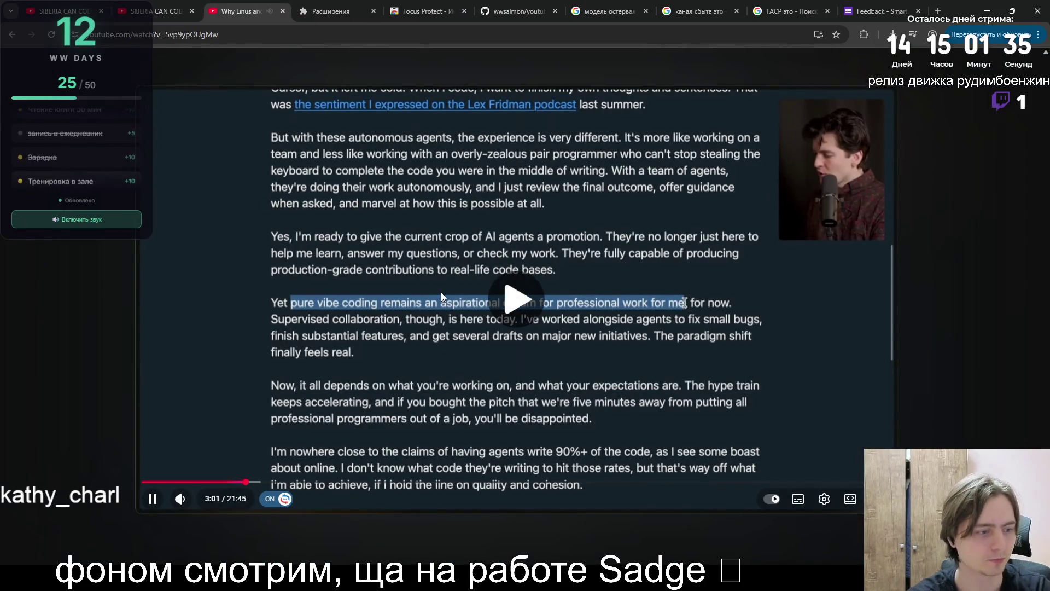
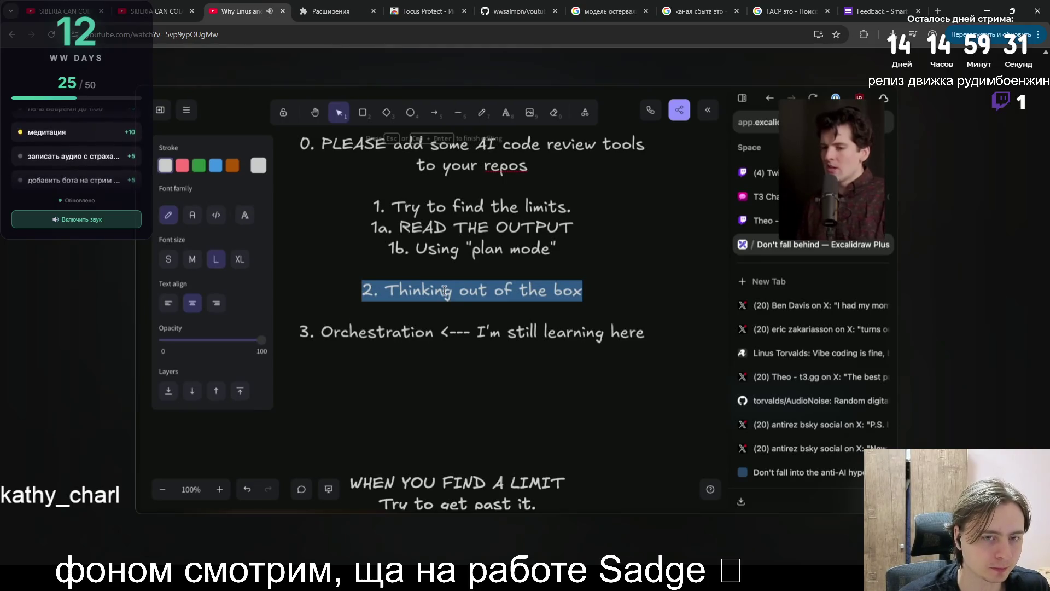
- Go to the SIBERIA CAN CODE channel tab and open the featured Иерусалимский channel from Интересное
mouse_move(531, 291)
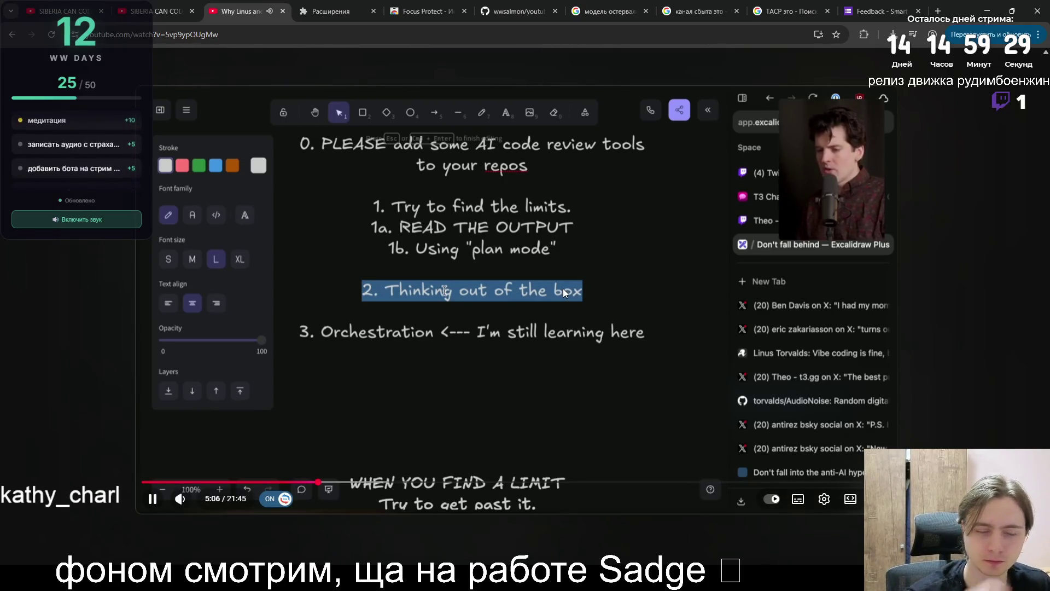
key(ctrl+shift+Tab)
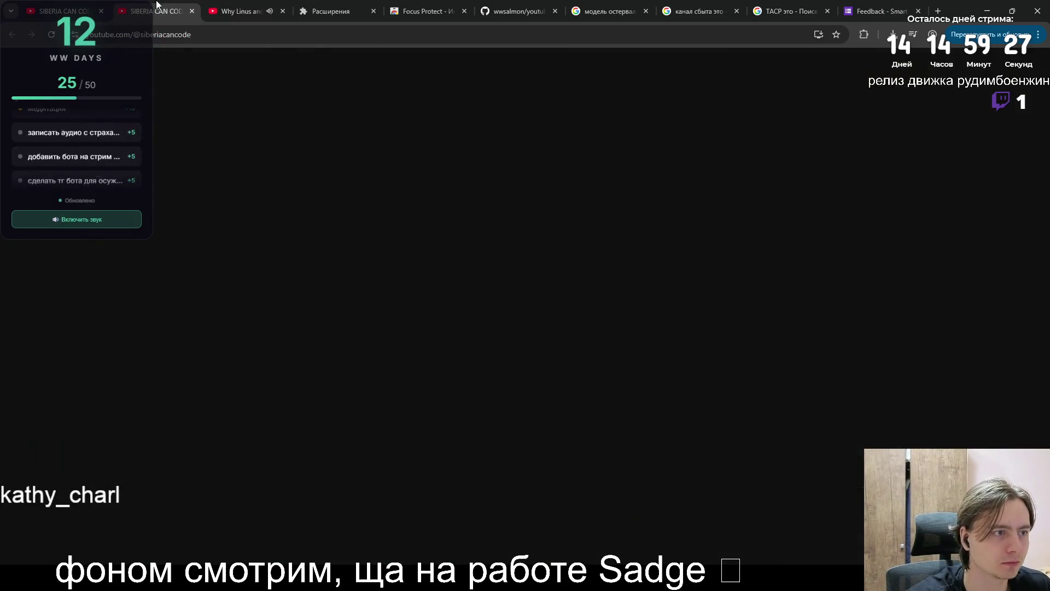
scroll(463, 326, down, 4)
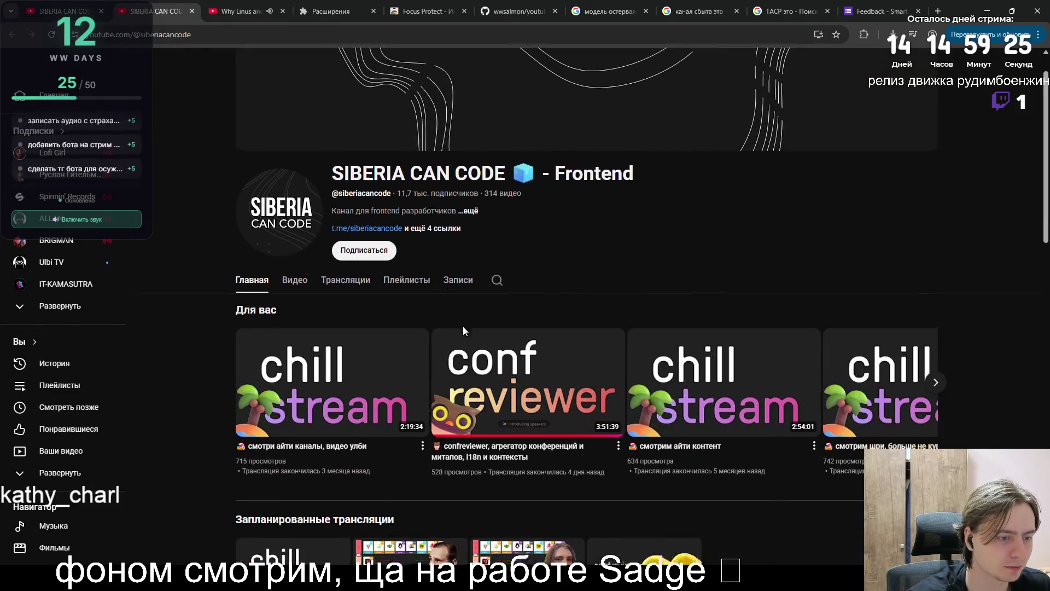
scroll(455, 326, down, 9)
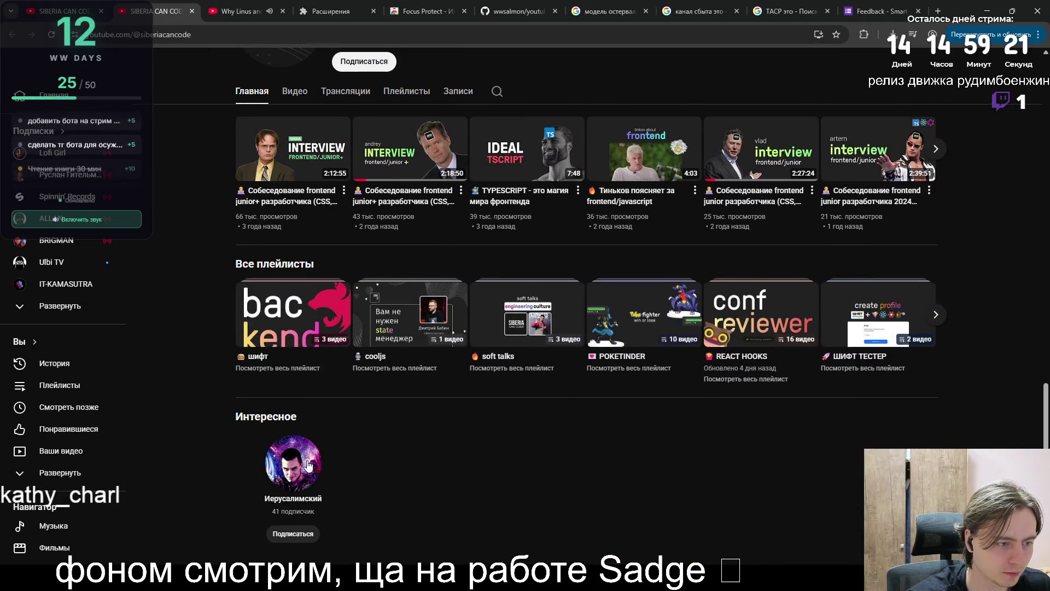
click(308, 466)
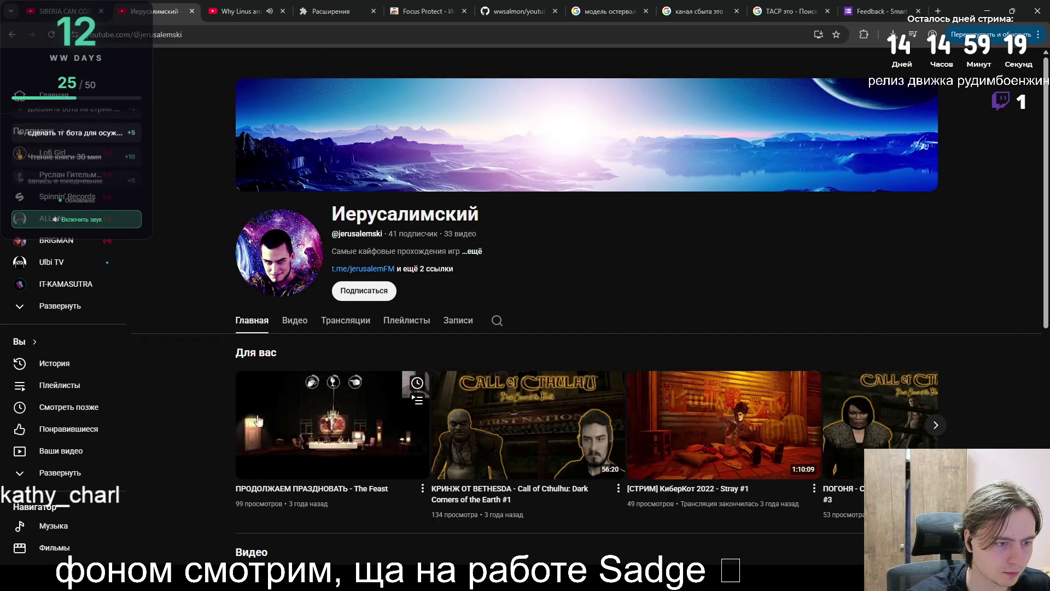
- View the Иерусалимский channel's video list and its about details, then dismiss them
scroll(189, 386, down, 4)
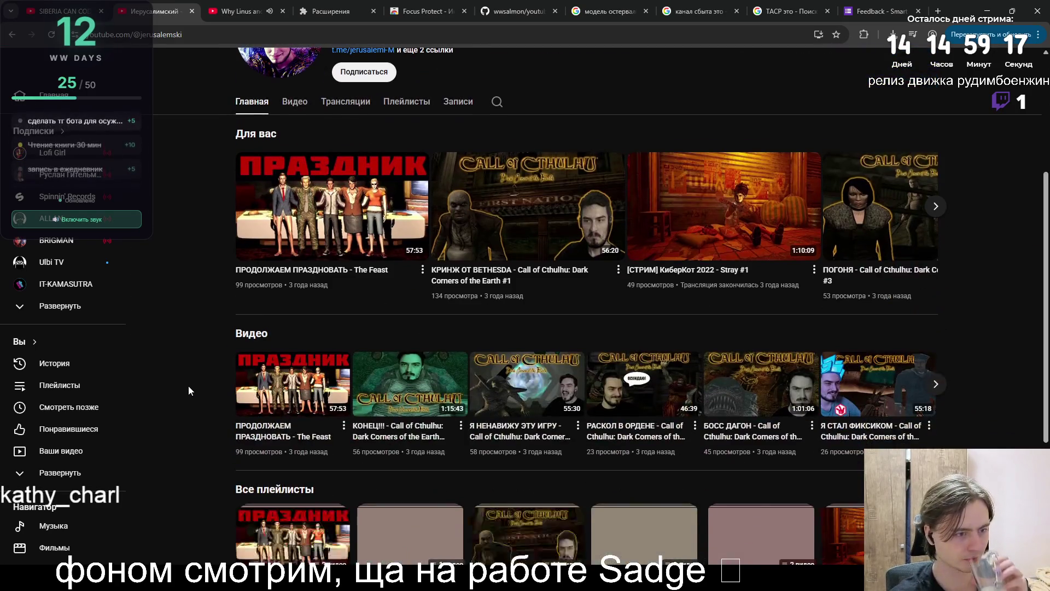
scroll(189, 386, up, 3)
click(283, 267)
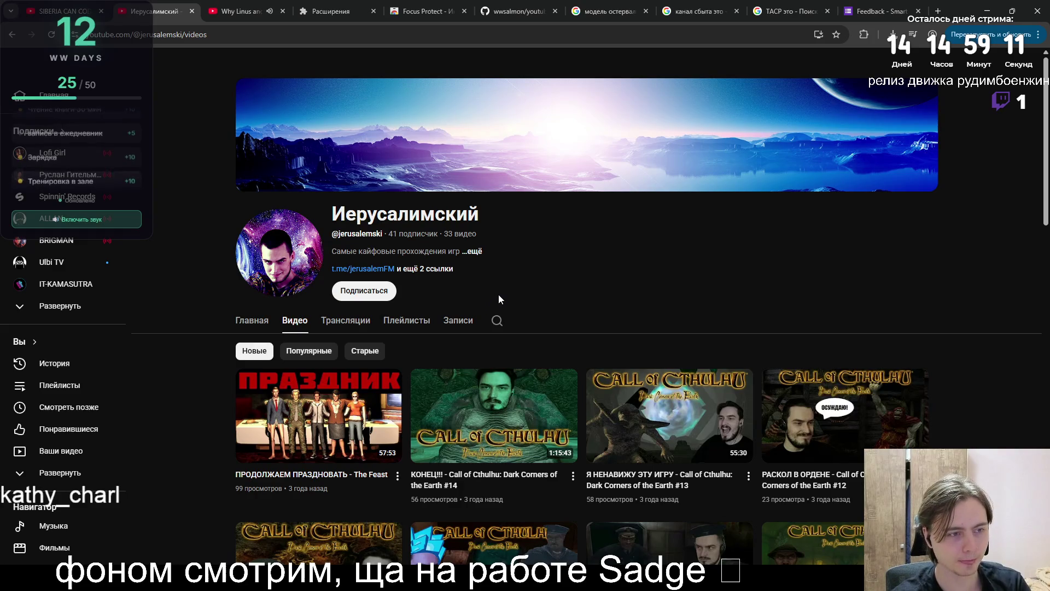
click(471, 252)
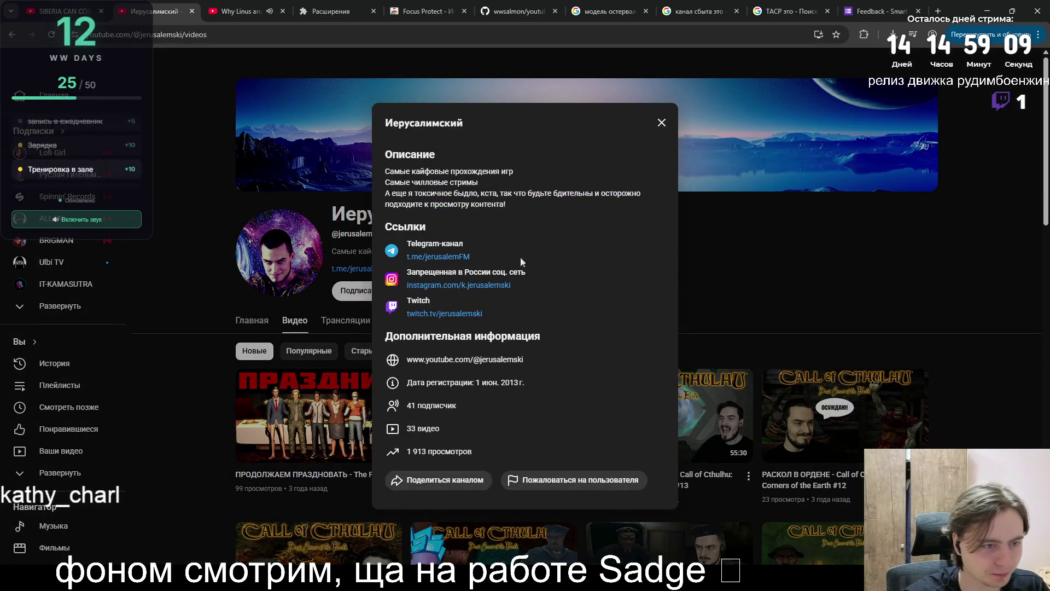
click(709, 292)
key(alt+Left)
- Return to the channel's Видео grid and start the БОСС ДАГОН Call of Cthulhu #11 episode
scroll(619, 314, down, 4)
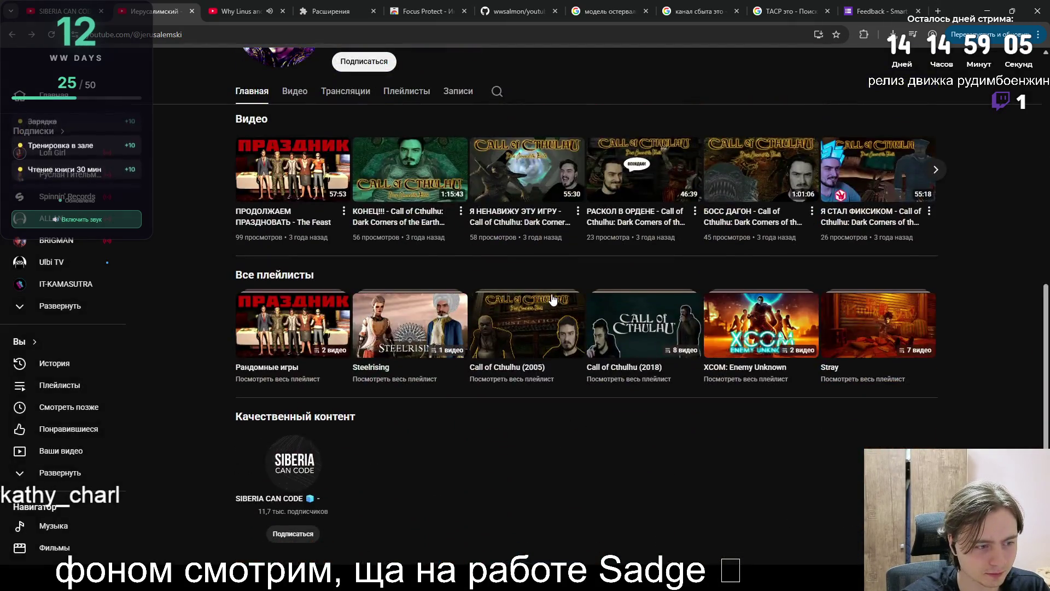
key(alt+Left)
key(alt+Right)
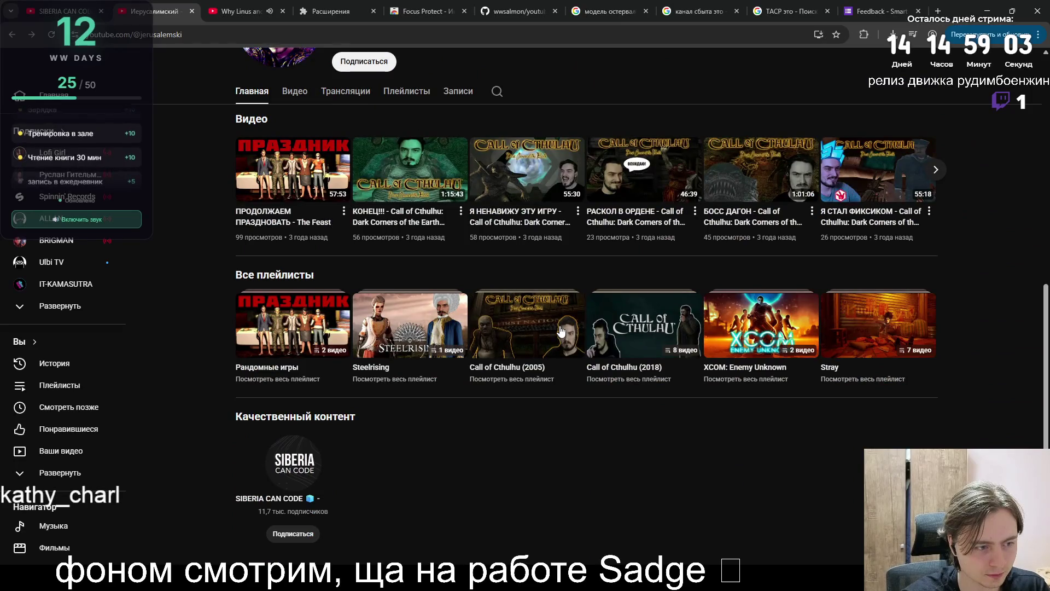
scroll(530, 297, up, 5)
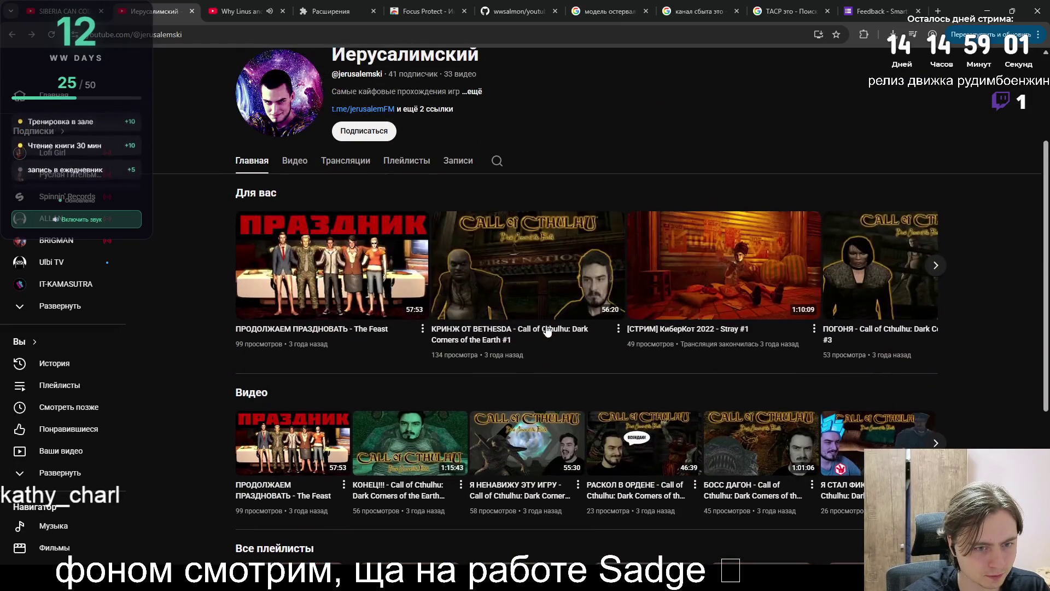
click(295, 161)
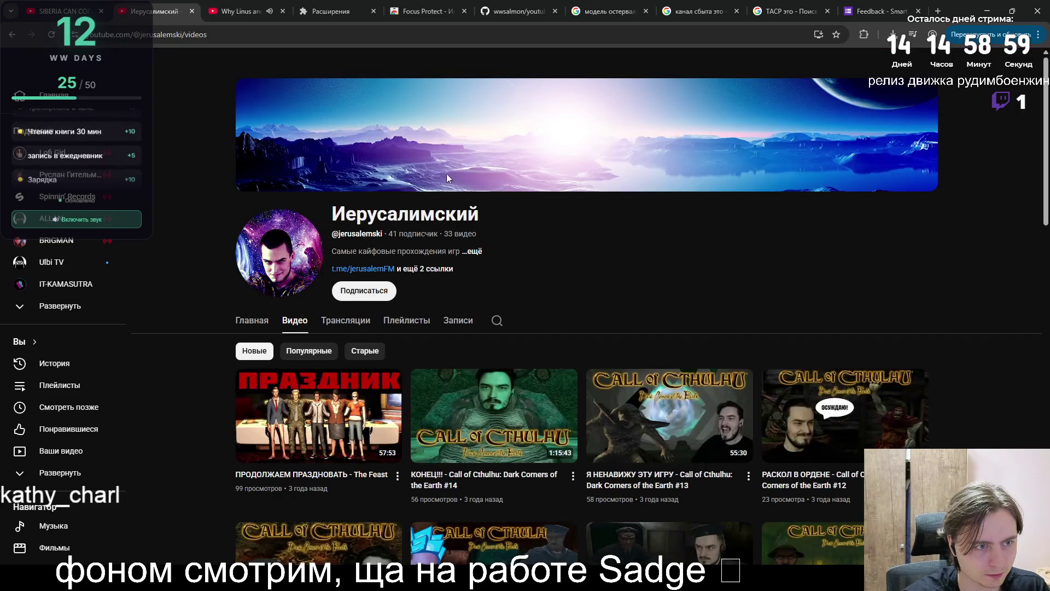
scroll(479, 414, down, 4)
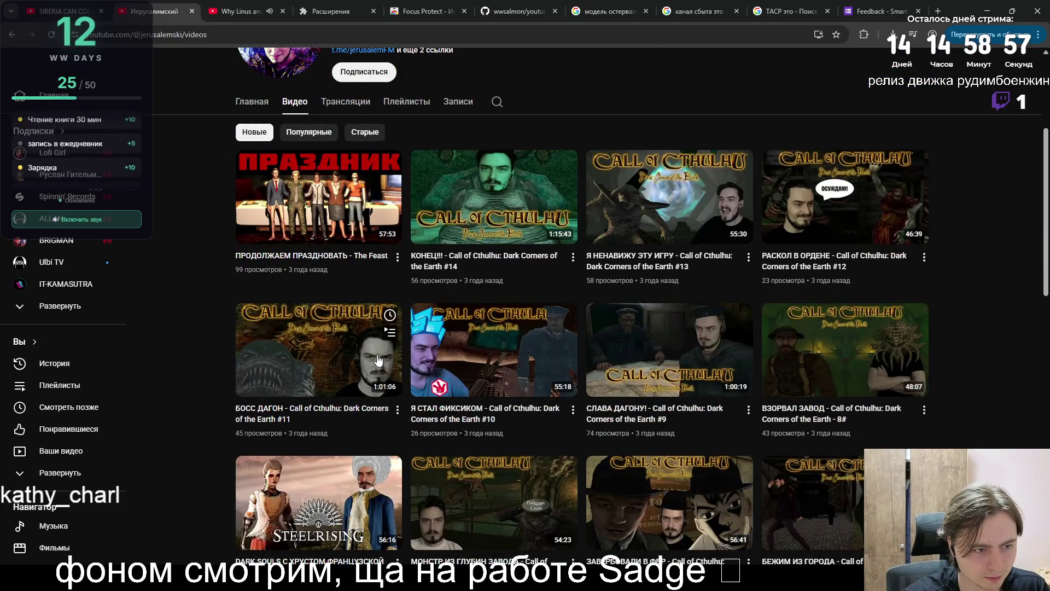
click(326, 348)
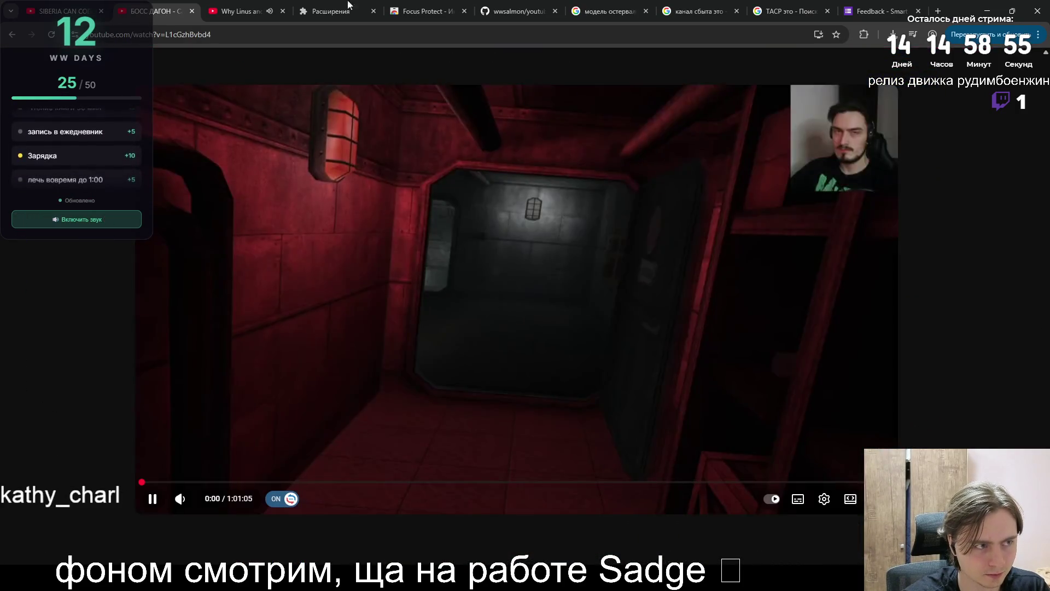
- Pause the whiteboard talk video and return to the БОСС ДАГОН game video
click(250, 7)
key(space)
click(186, 12)
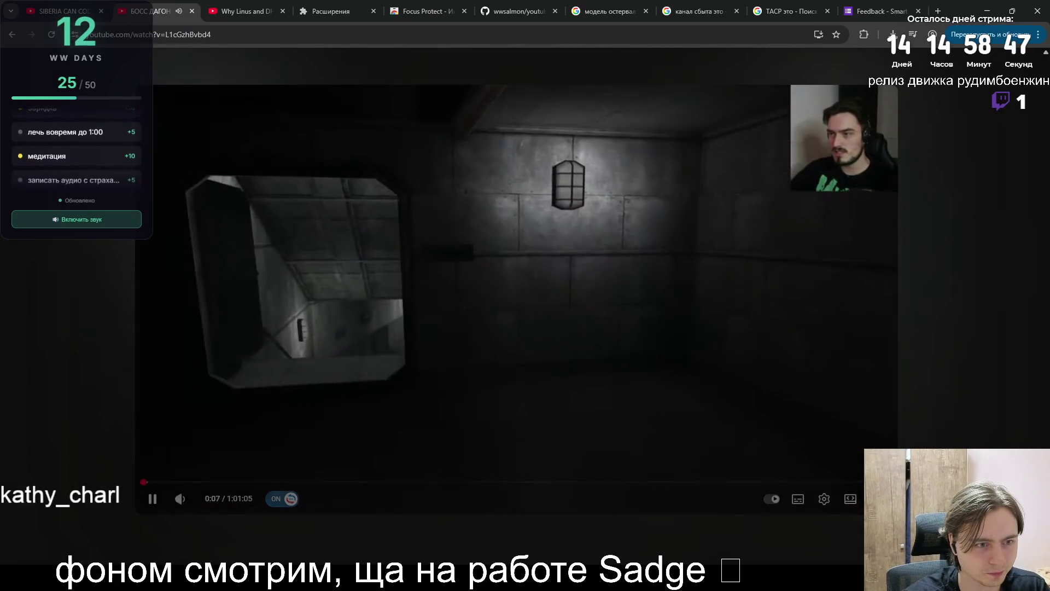
click(229, 11)
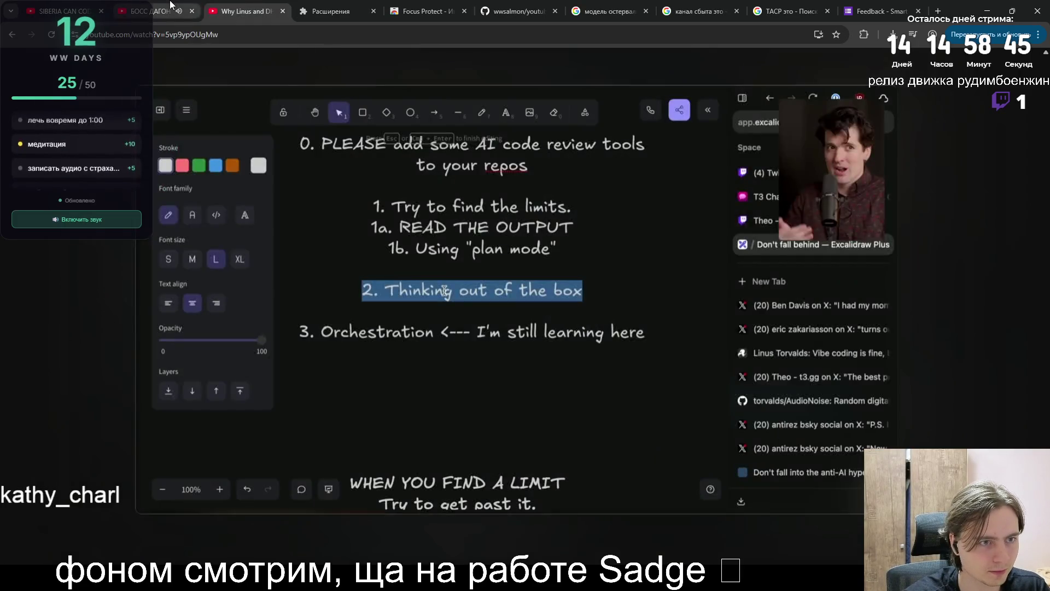
click(153, 11)
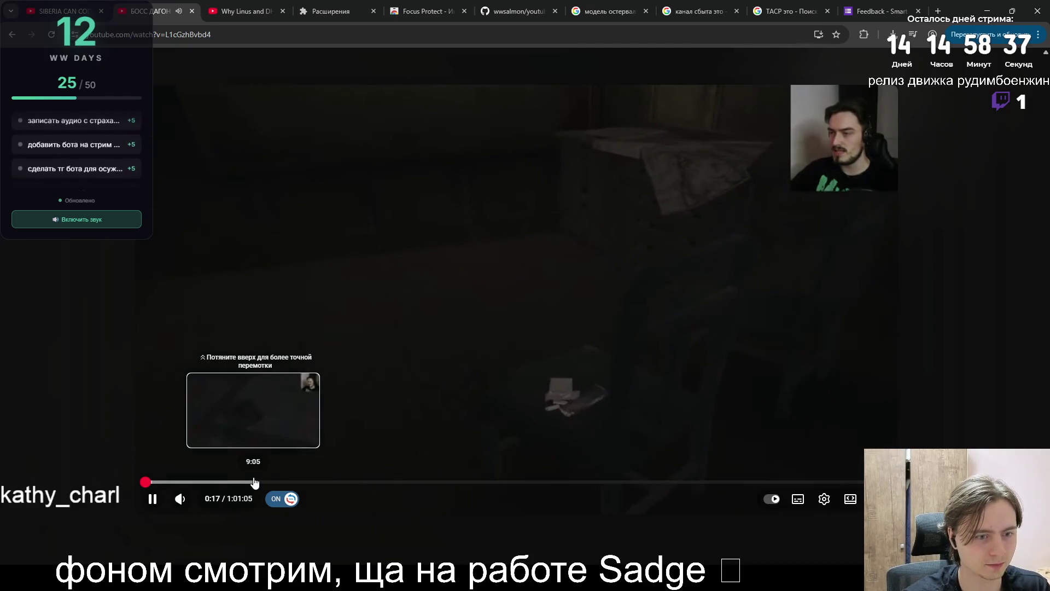
- Go back to the channel's videos and open its t.me/jerusalemFM Telegram link
key(alt+Left)
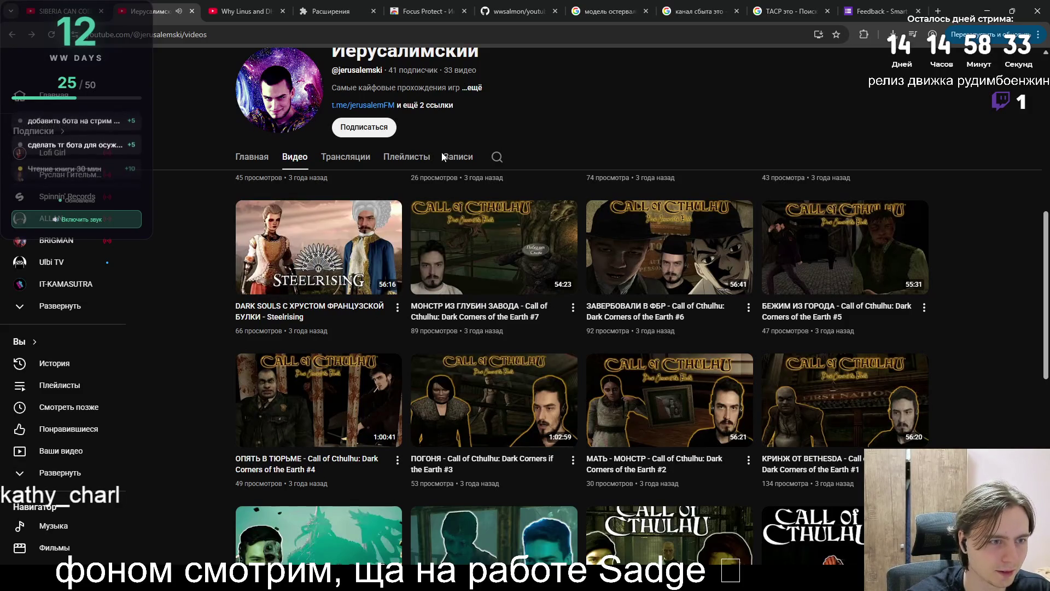
click(418, 106)
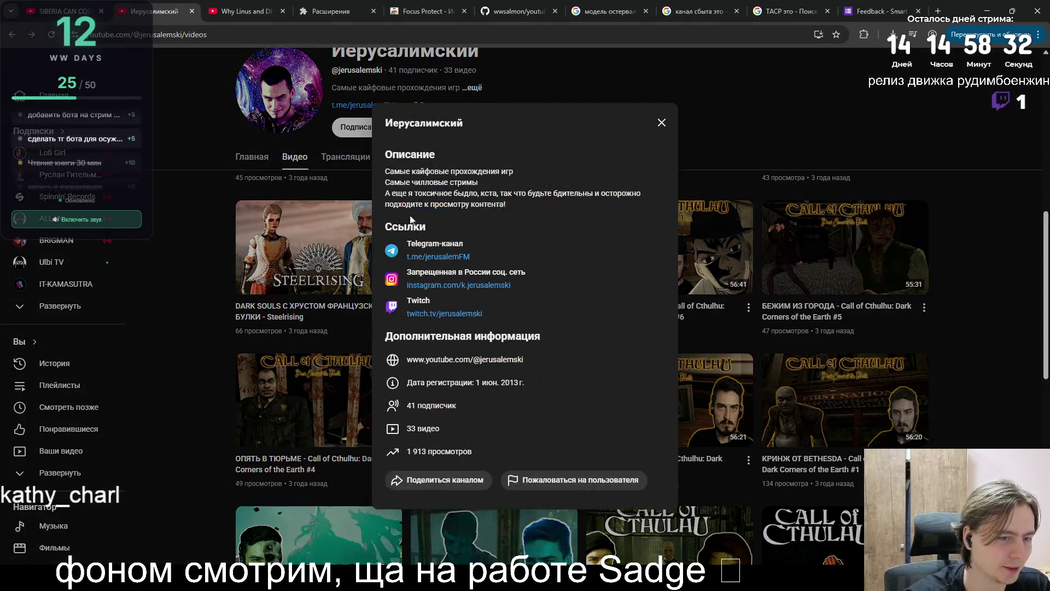
click(444, 257)
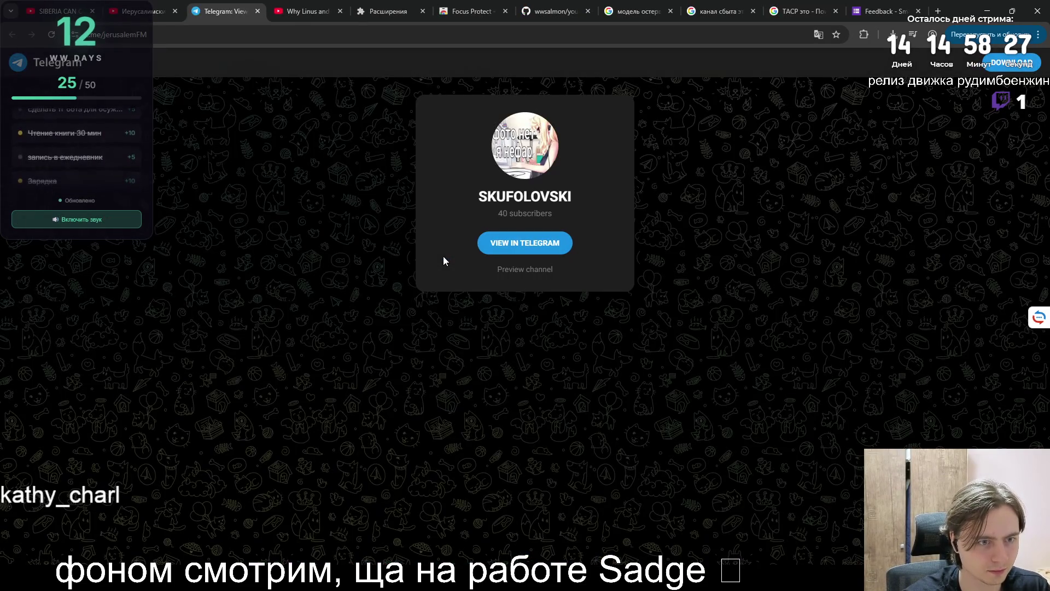
click(506, 272)
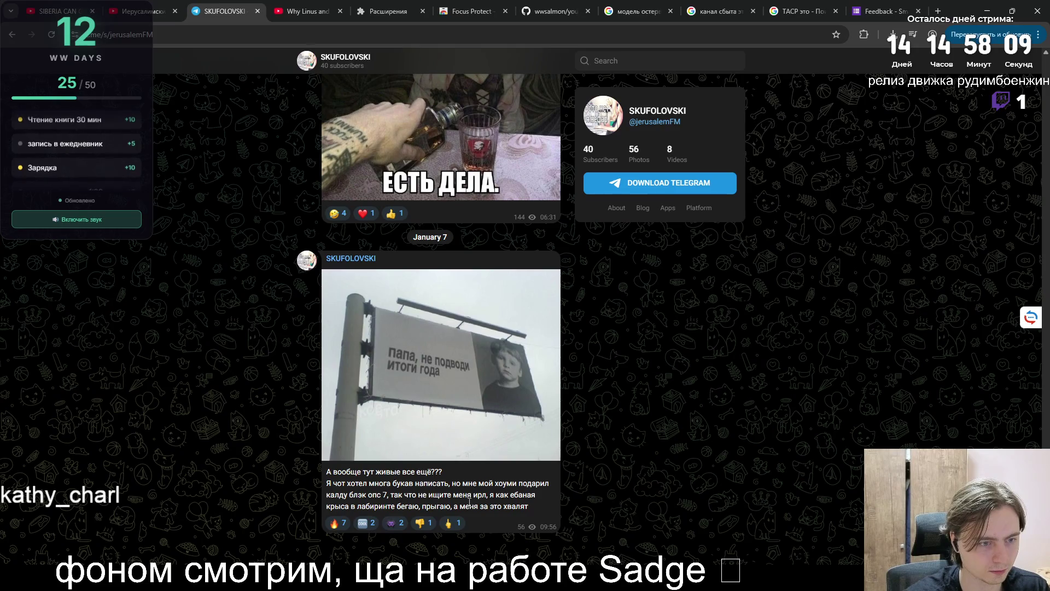
scroll(486, 475, up, 4)
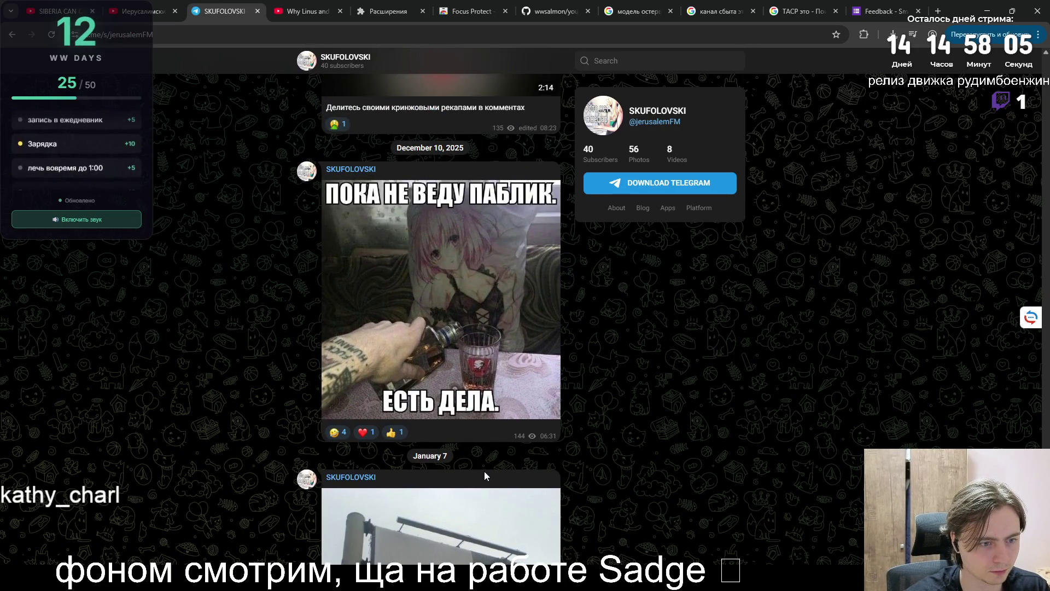
scroll(484, 471, up, 8)
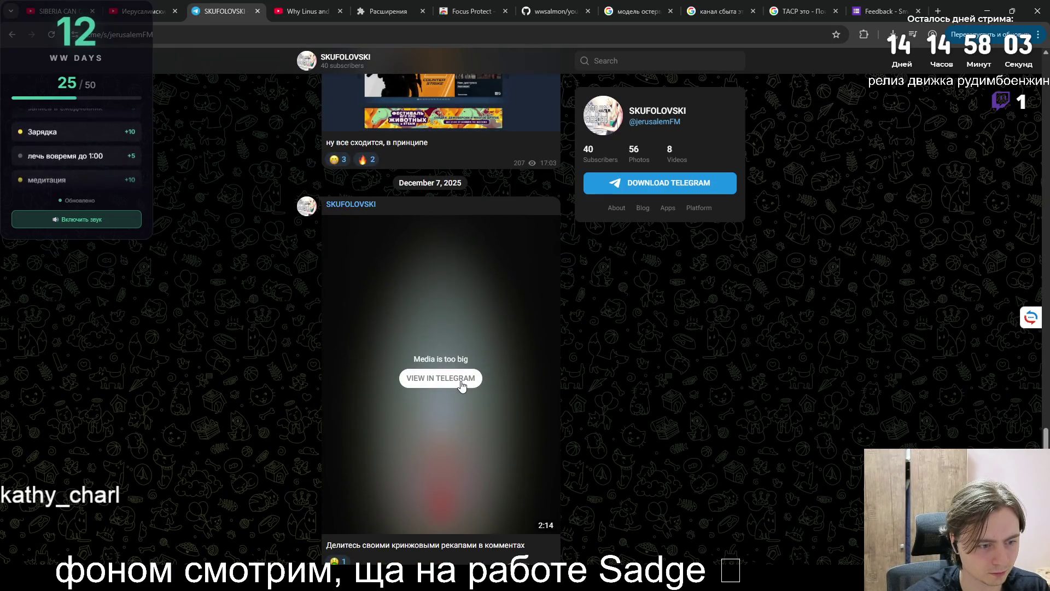
click(461, 381)
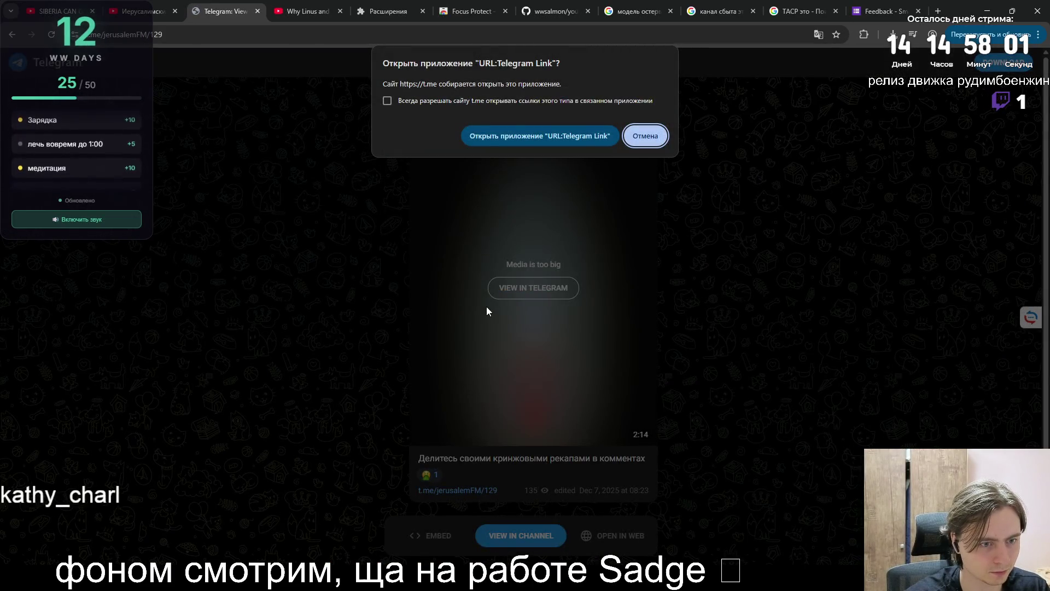
click(506, 134)
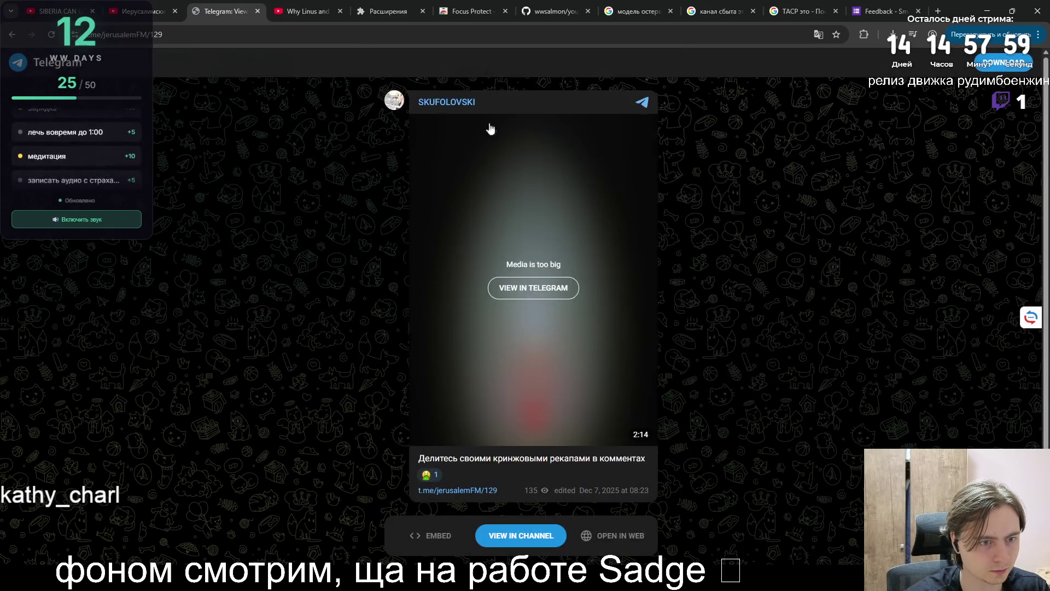
key(alt+Left)
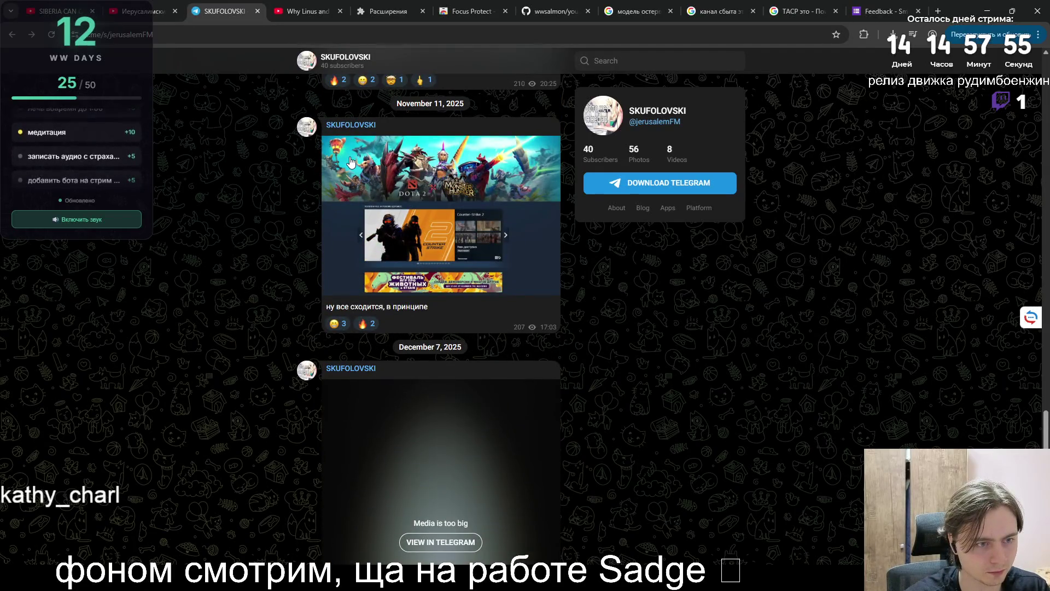
scroll(351, 163, up, 4)
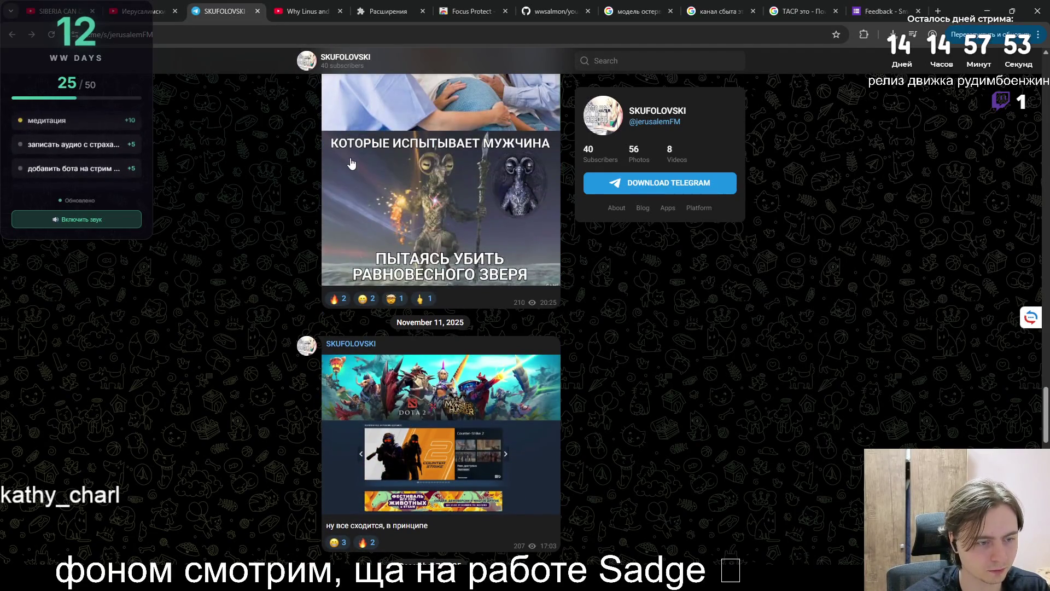
scroll(351, 163, up, 5)
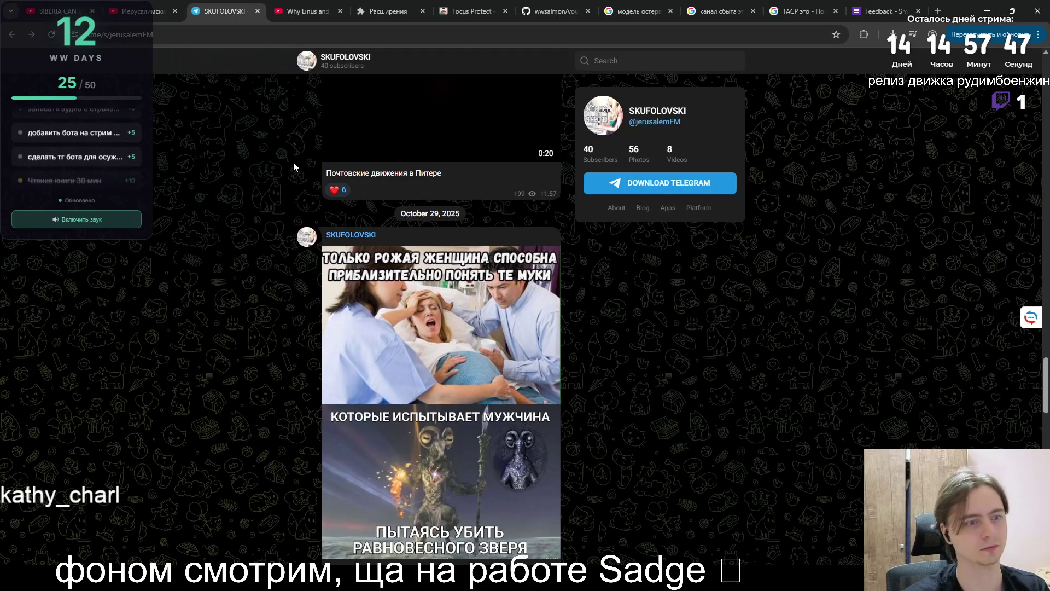
scroll(298, 169, down, 1)
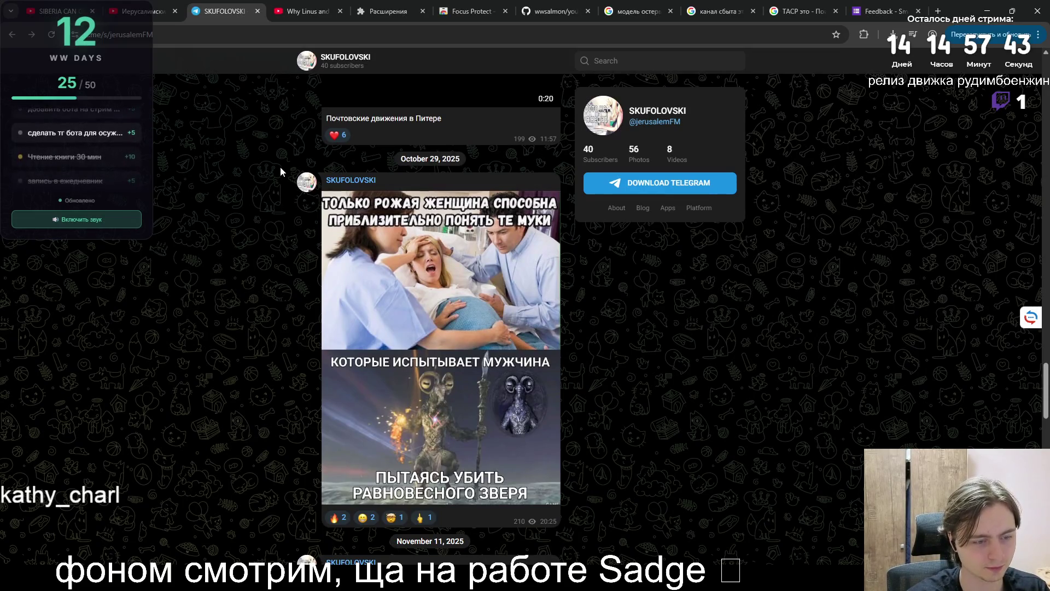
scroll(279, 170, up, 7)
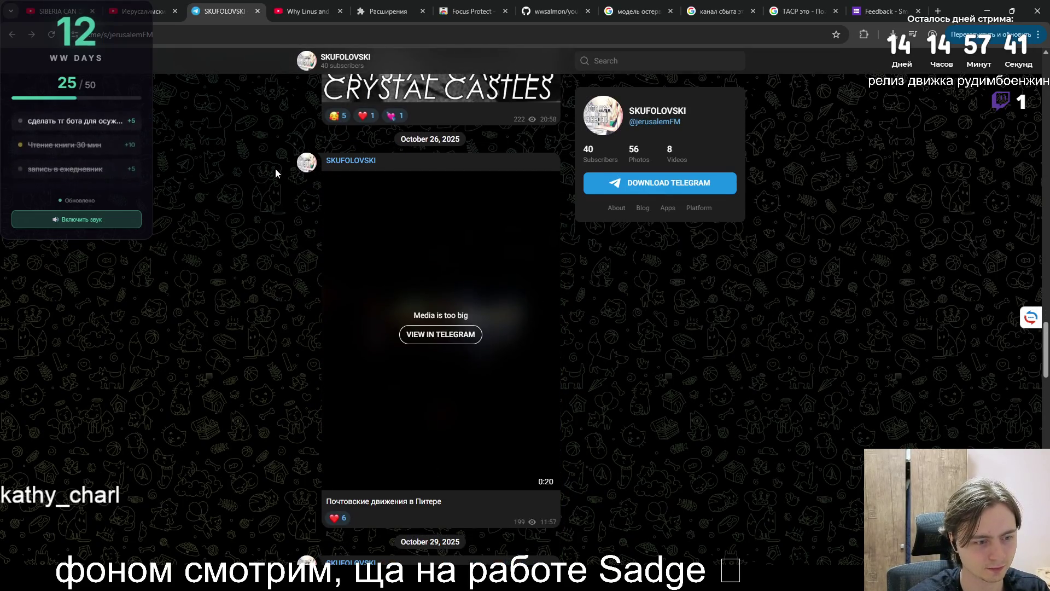
scroll(275, 171, up, 4)
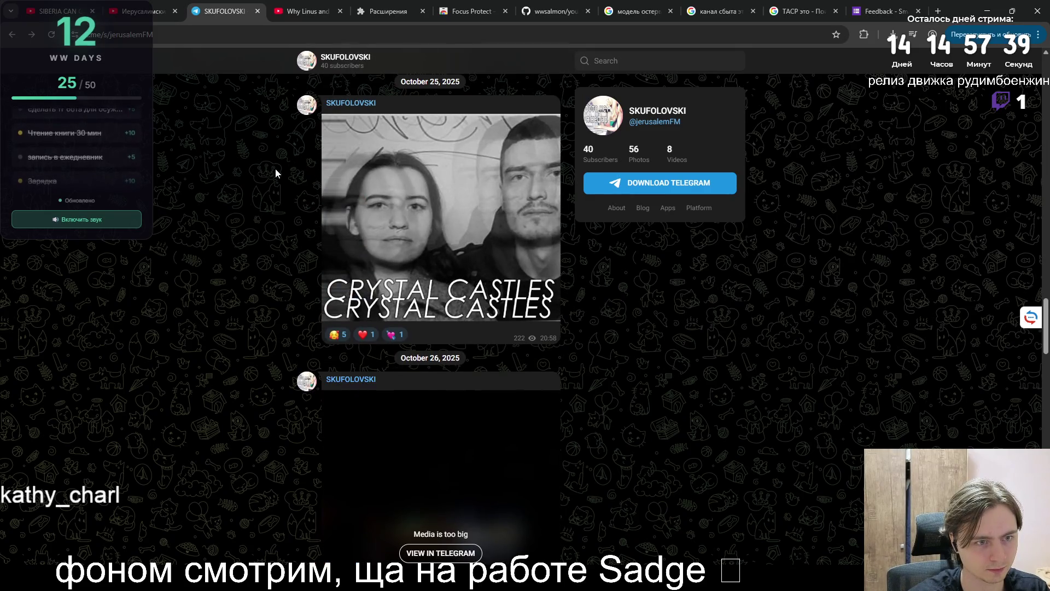
scroll(276, 173, up, 6)
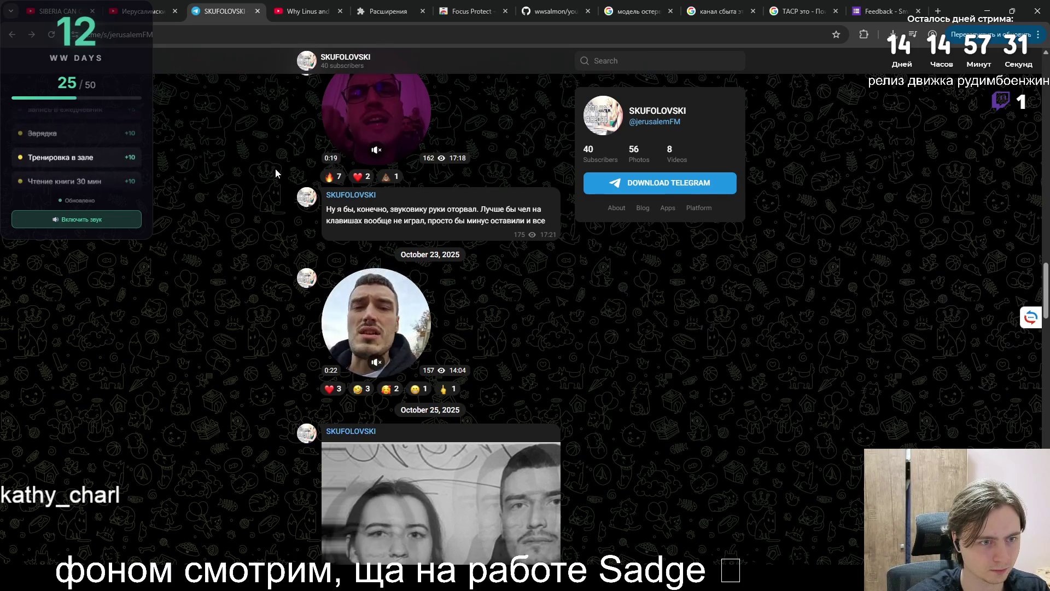
scroll(274, 172, up, 4)
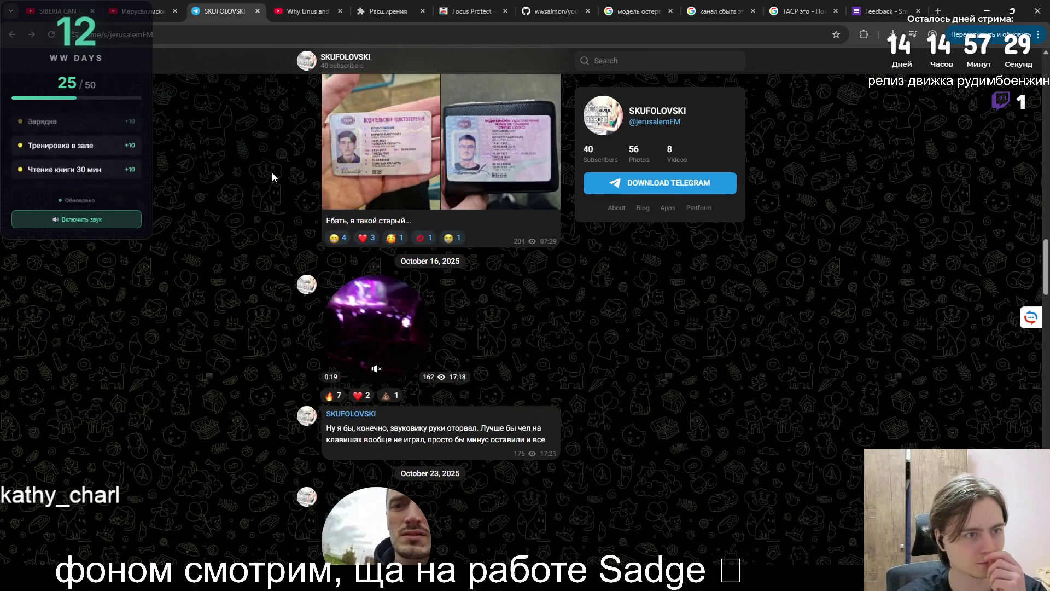
scroll(273, 172, up, 3)
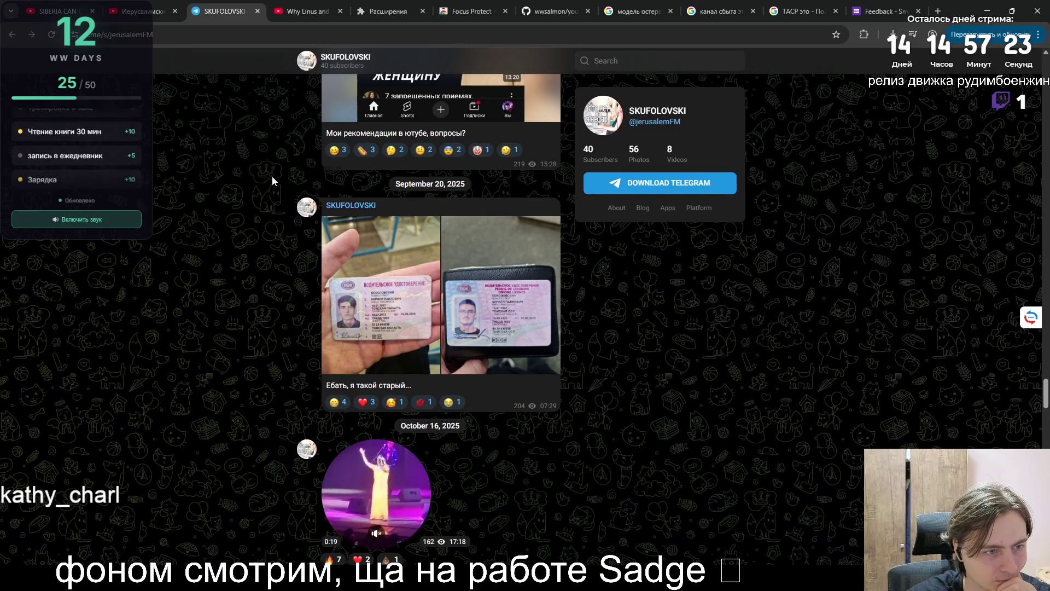
scroll(271, 177, down, 2)
scroll(272, 176, up, 6)
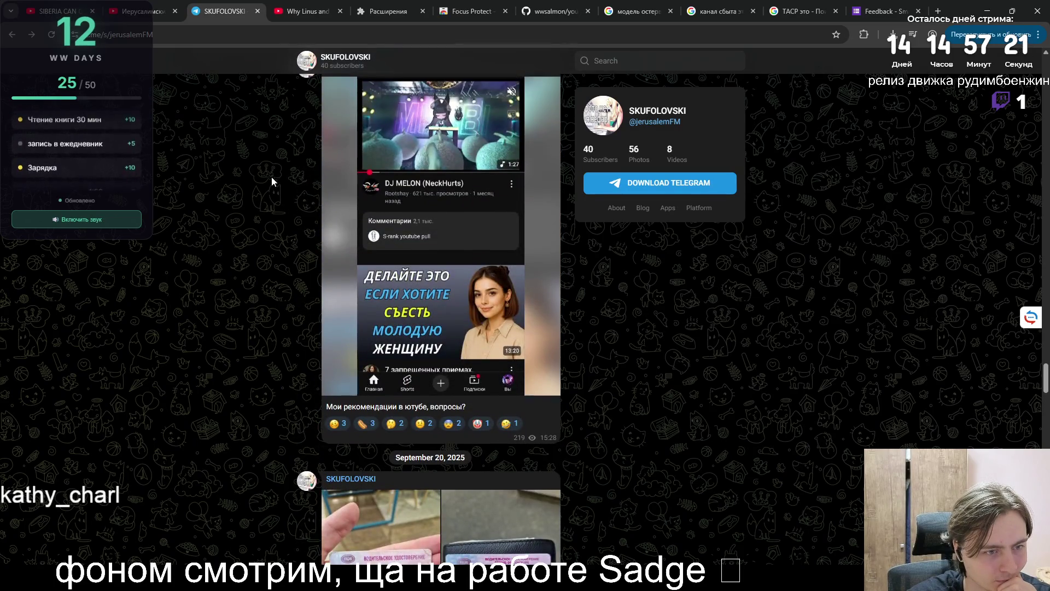
scroll(272, 176, up, 1)
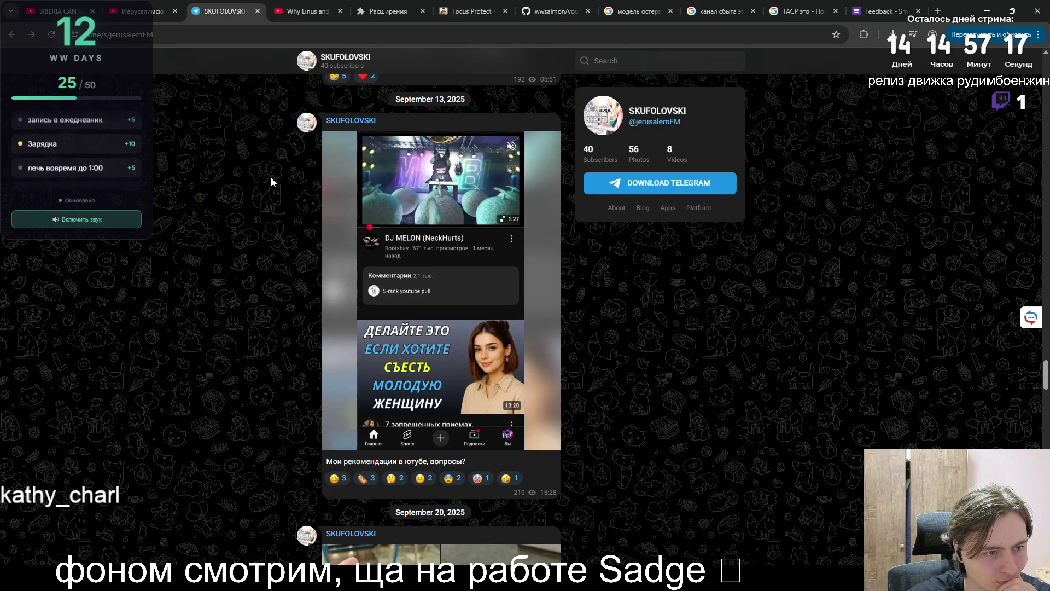
scroll(271, 177, up, 6)
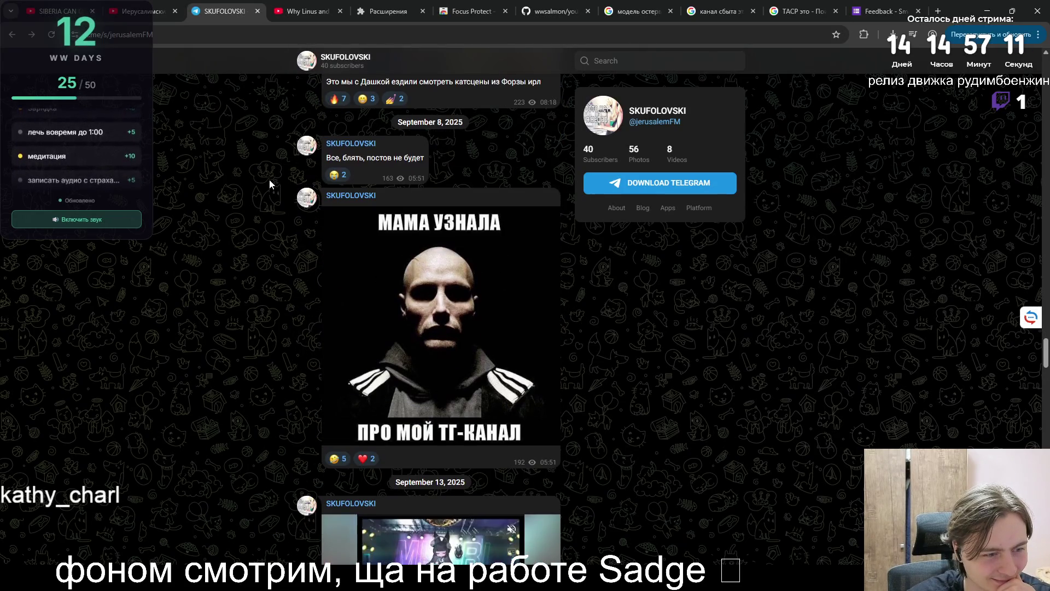
scroll(270, 180, up, 8)
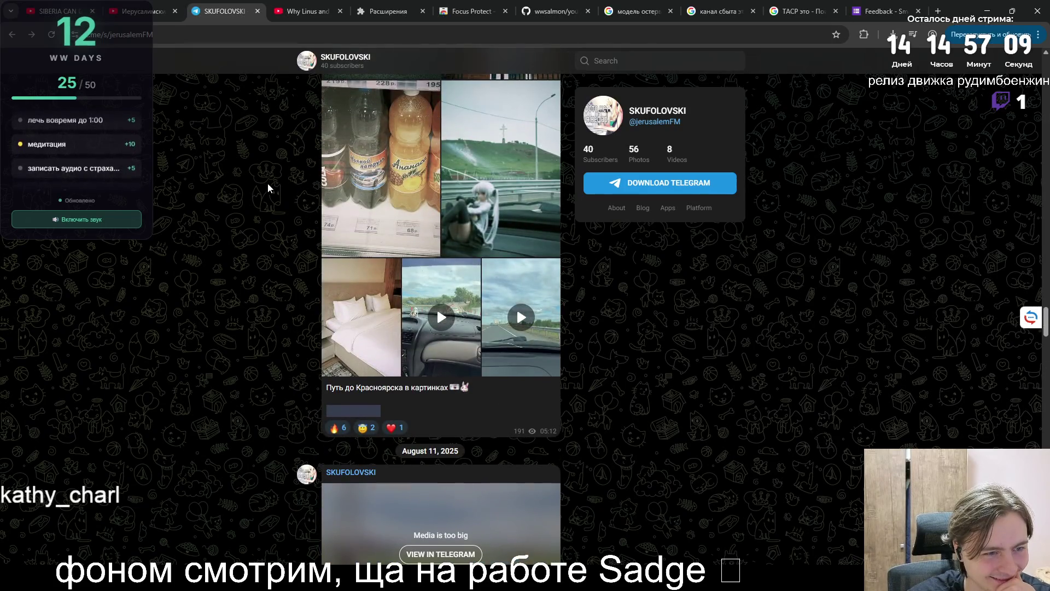
- Scroll the SKUFOLOVSKI feed back past July–April posts to the March 30, 2025 album post
scroll(267, 182, up, 2)
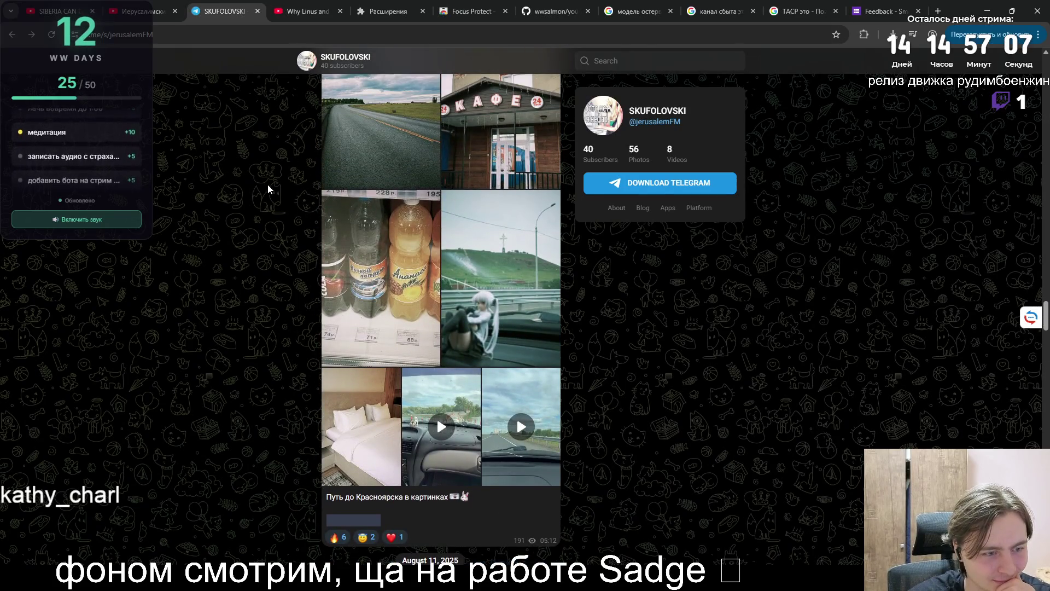
scroll(268, 184, up, 4)
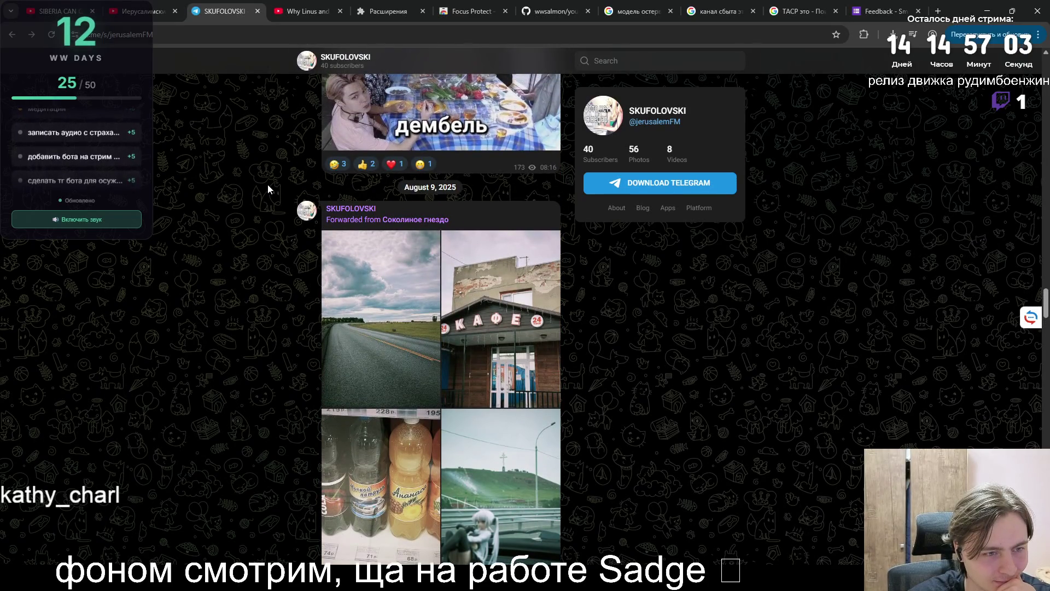
scroll(268, 184, down, 3)
scroll(263, 182, up, 8)
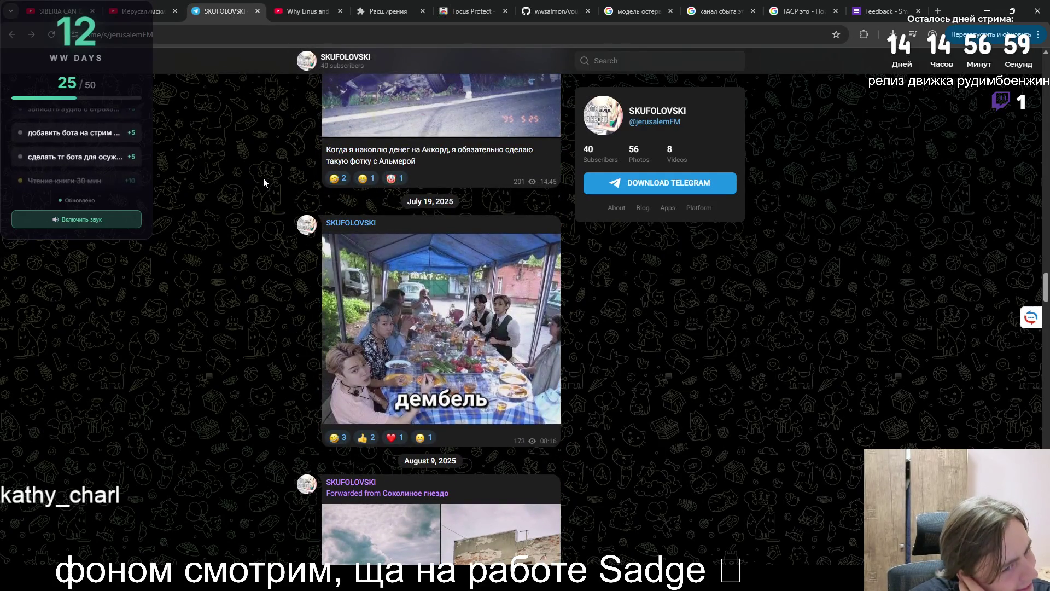
scroll(262, 176, up, 3)
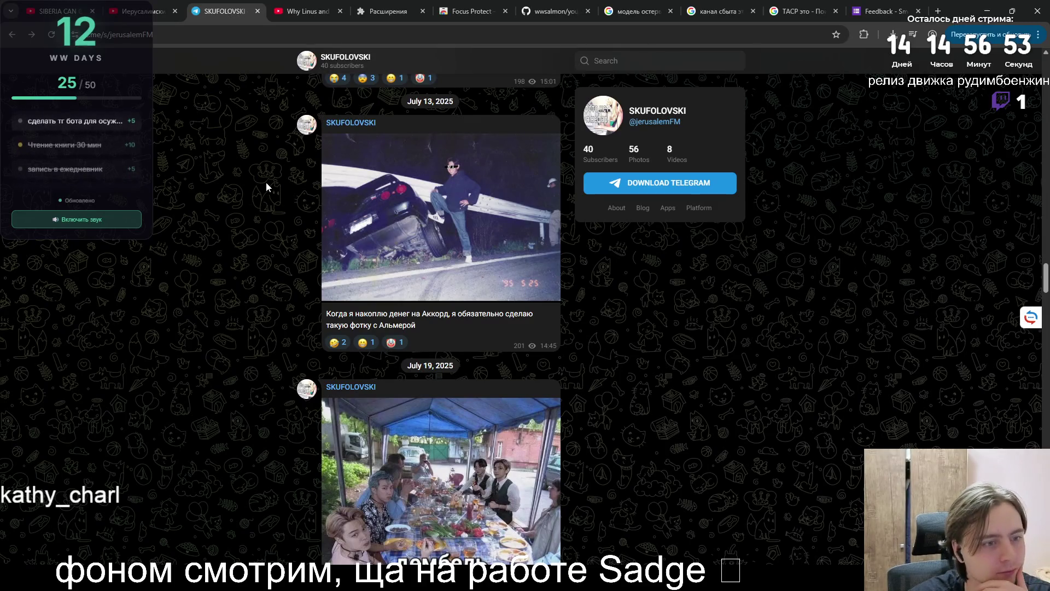
scroll(266, 182, up, 4)
scroll(266, 182, up, 6)
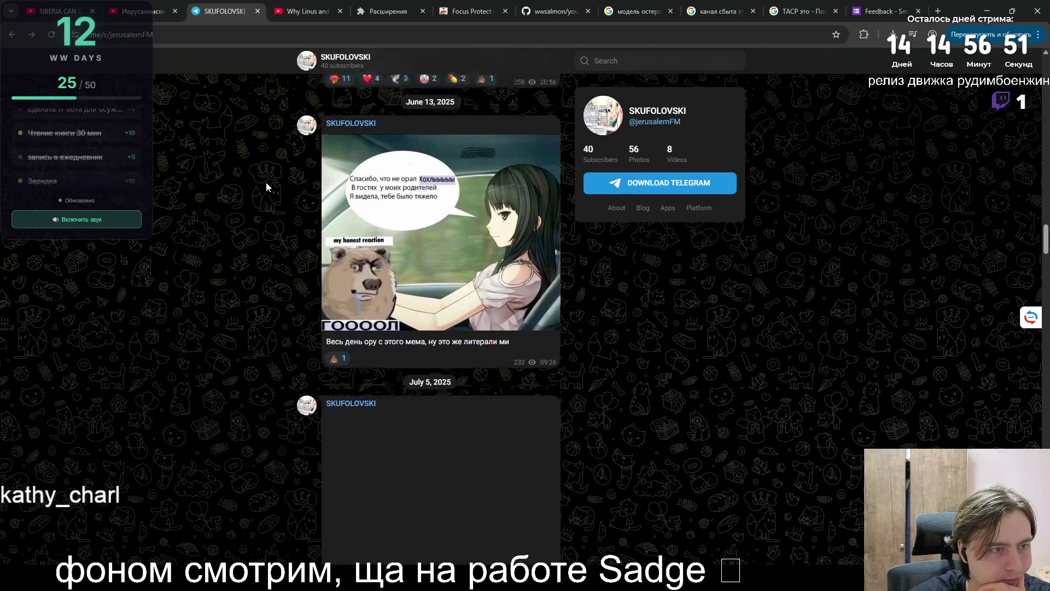
scroll(265, 189, up, 6)
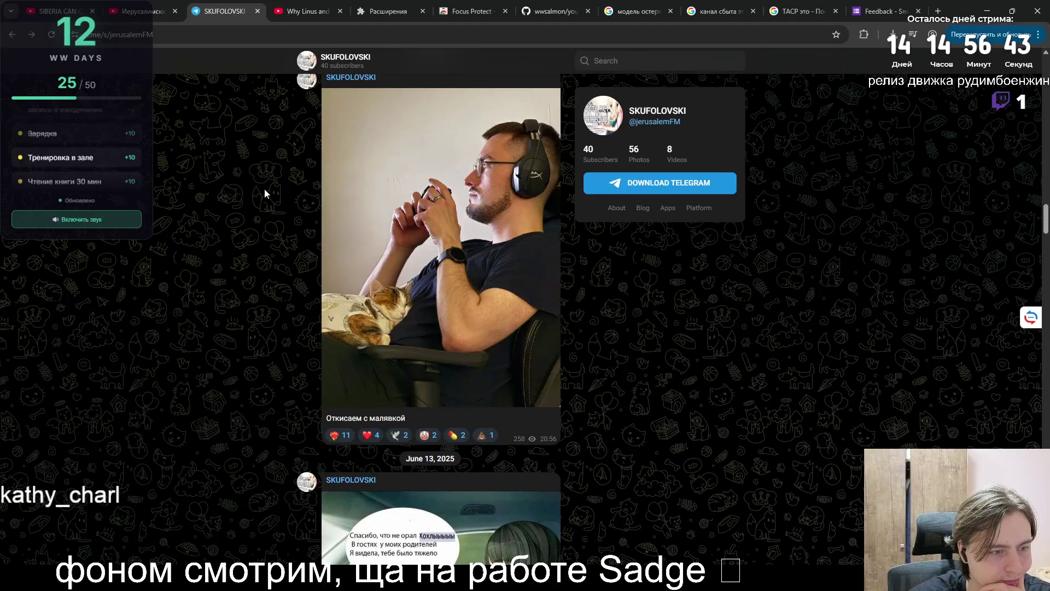
scroll(265, 190, up, 6)
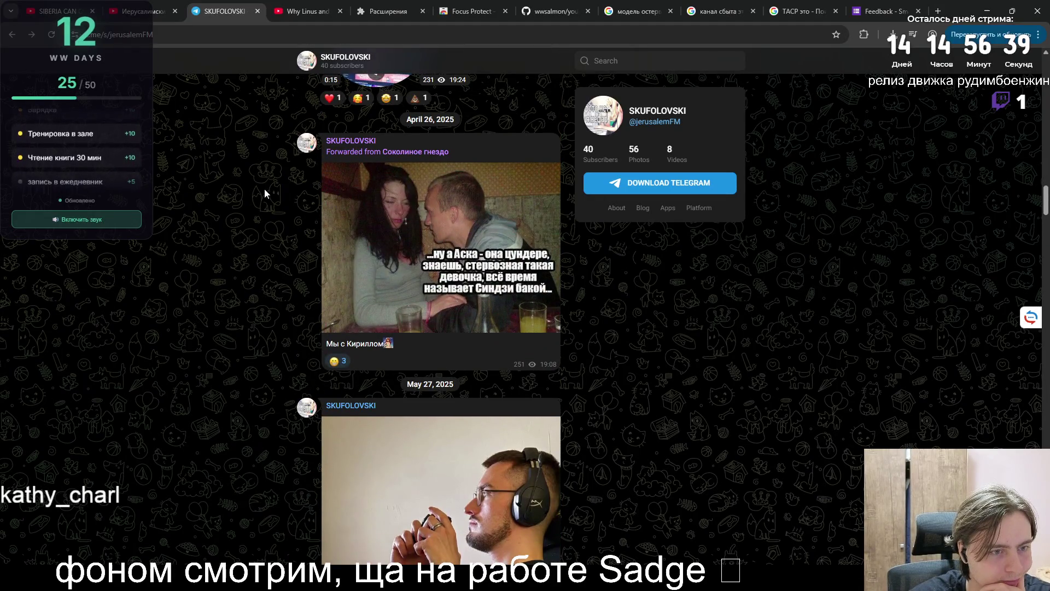
scroll(264, 189, up, 5)
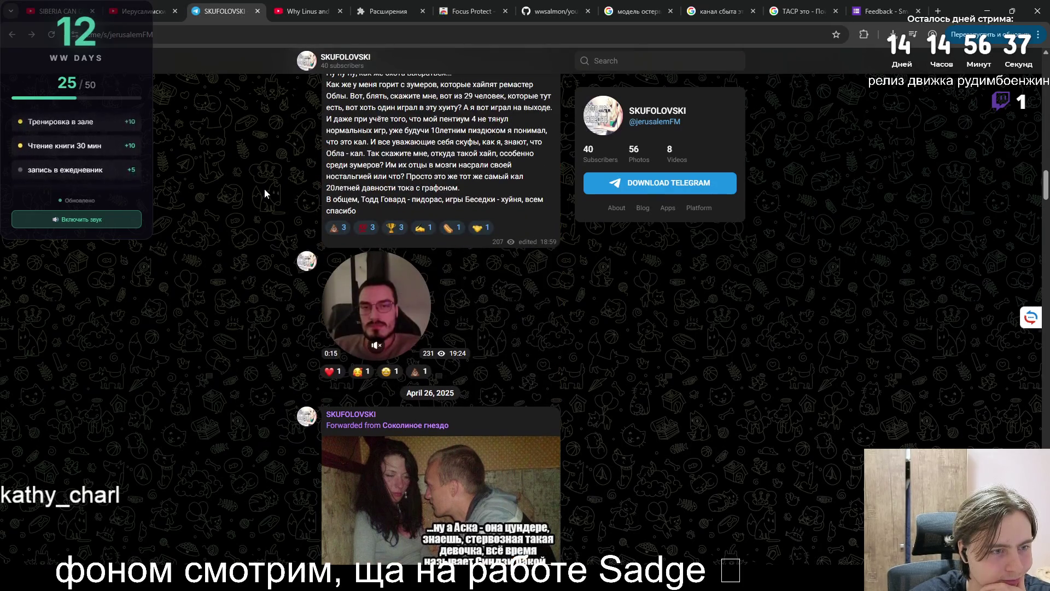
scroll(264, 189, up, 3)
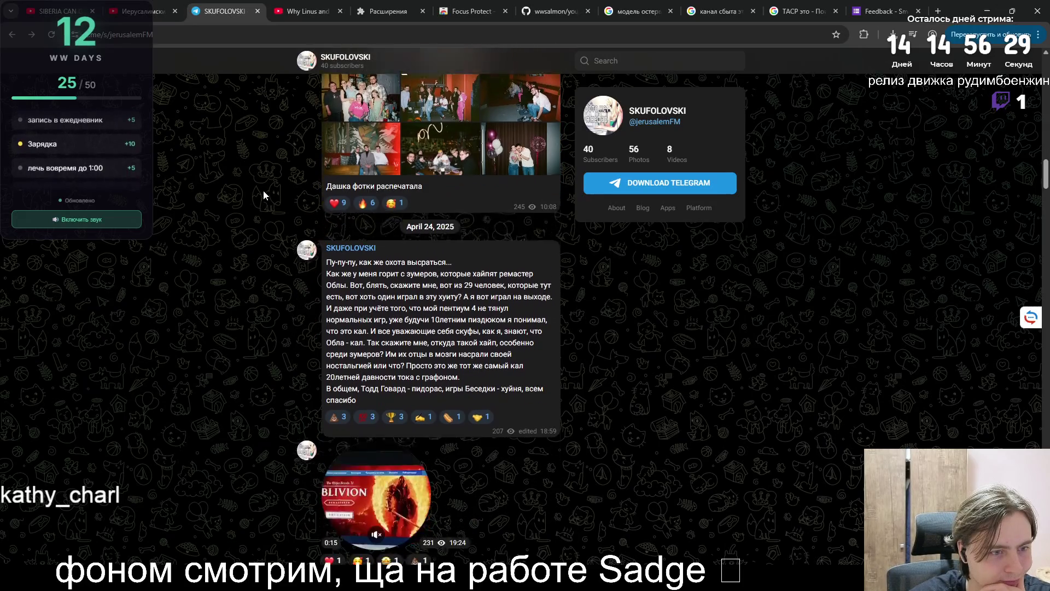
scroll(264, 189, up, 3)
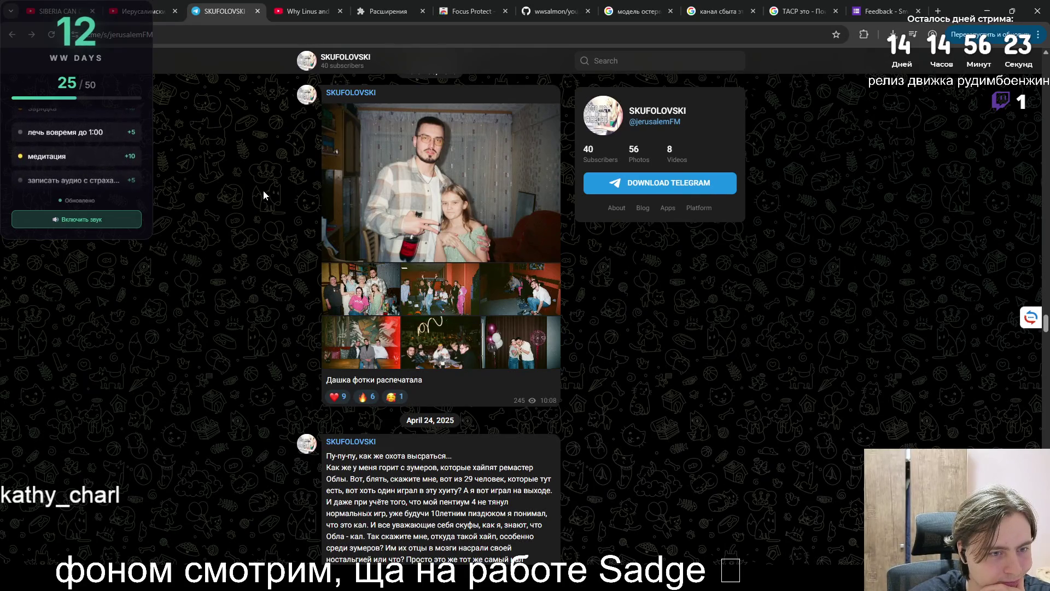
scroll(264, 190, up, 8)
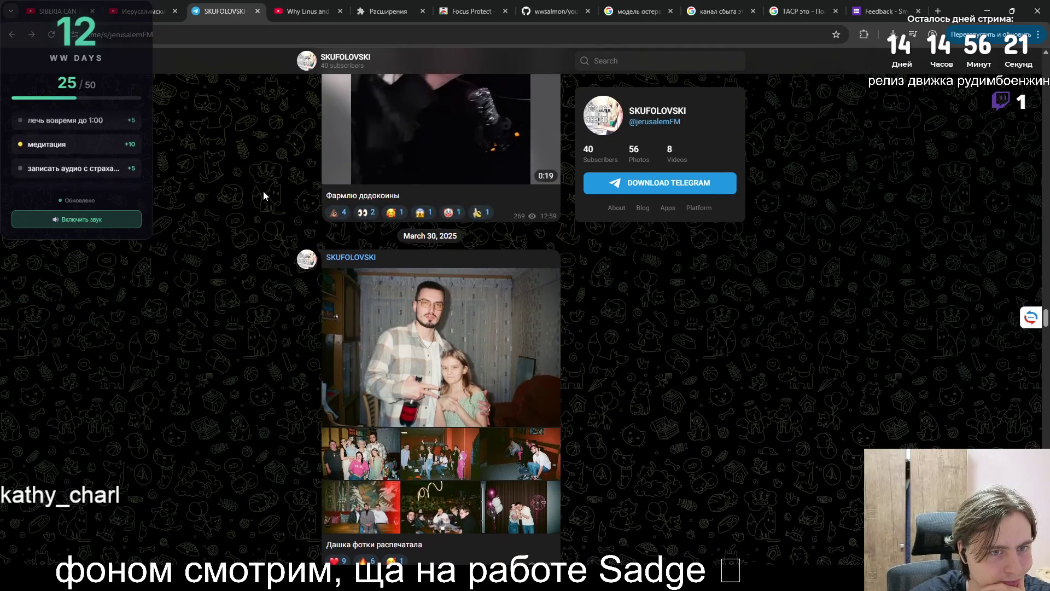
scroll(261, 192, down, 6)
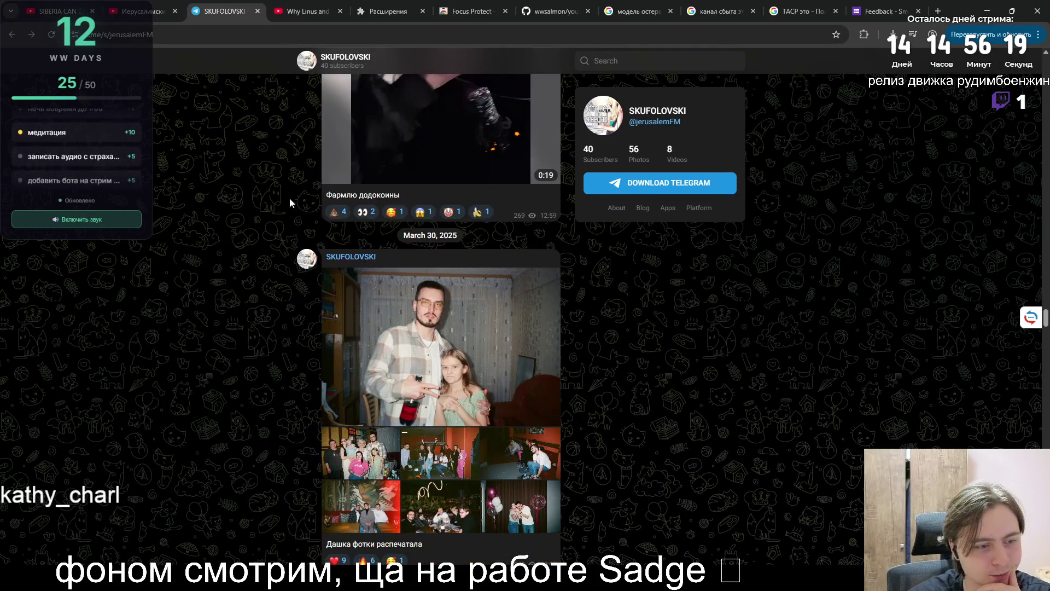
- Flip through the March 30 album photos: red room, balloons, group, restaurant, pink group
click(514, 372)
click(506, 465)
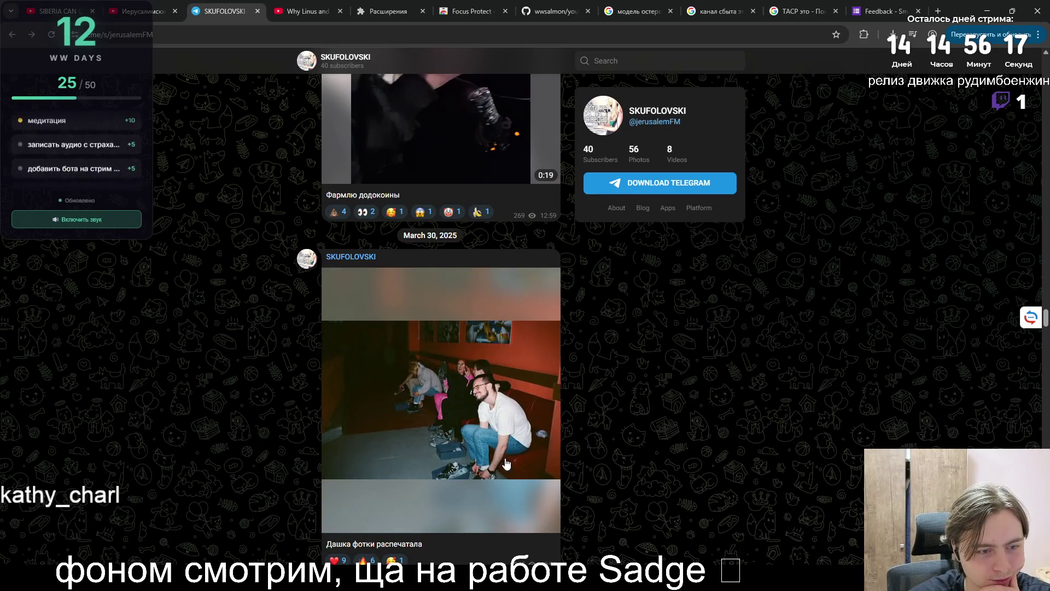
click(516, 508)
click(481, 482)
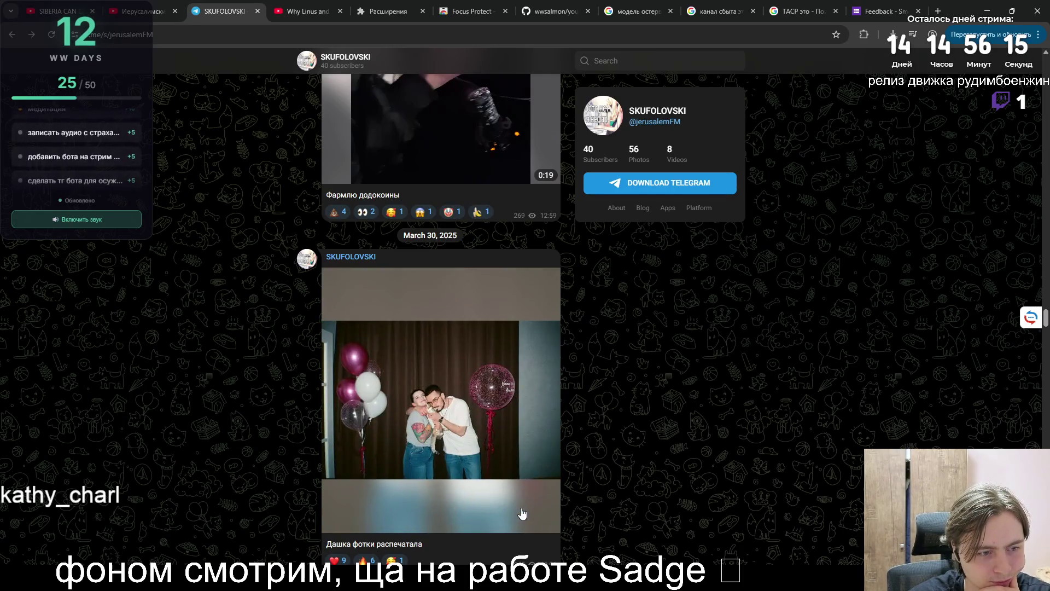
click(465, 476)
click(450, 472)
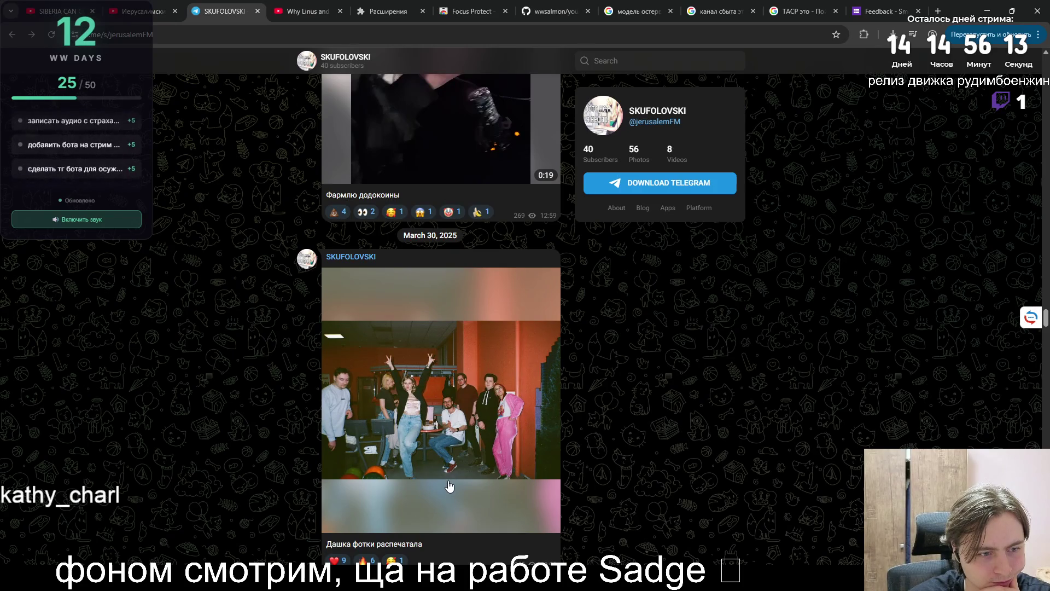
click(449, 486)
click(449, 489)
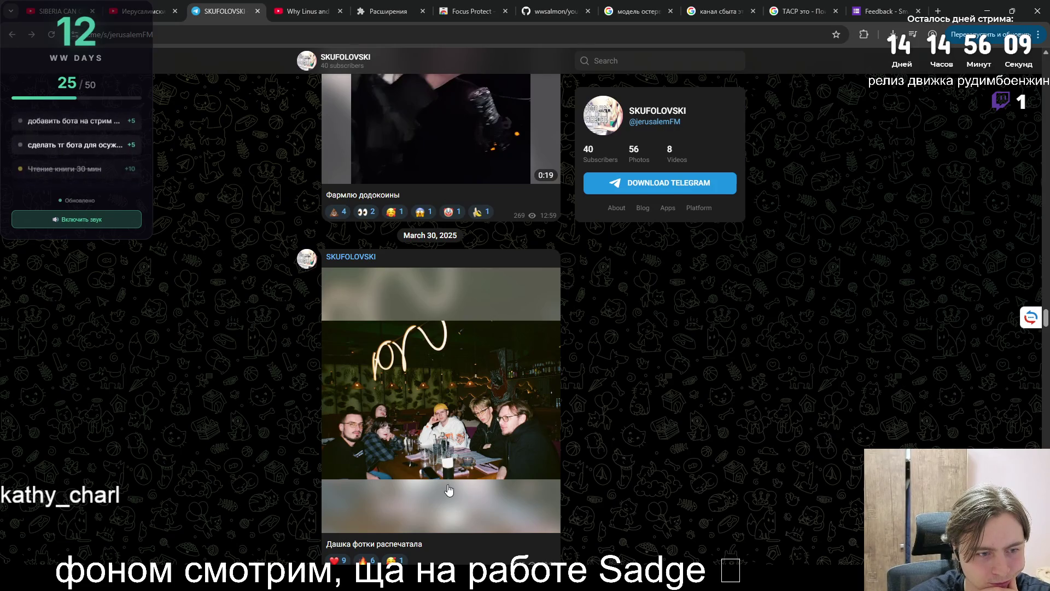
click(449, 489)
click(367, 465)
click(369, 488)
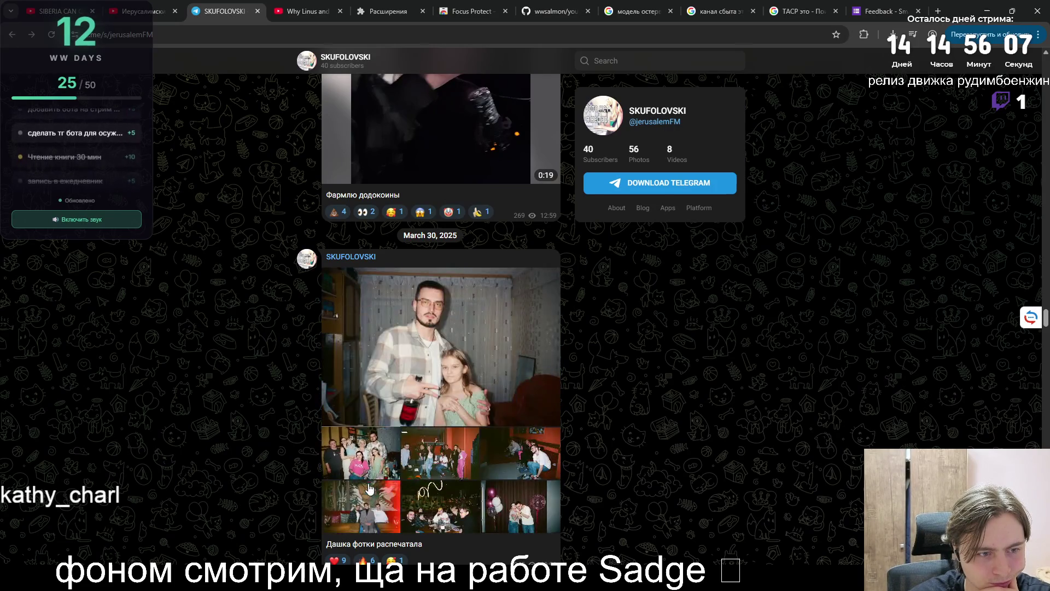
click(369, 489)
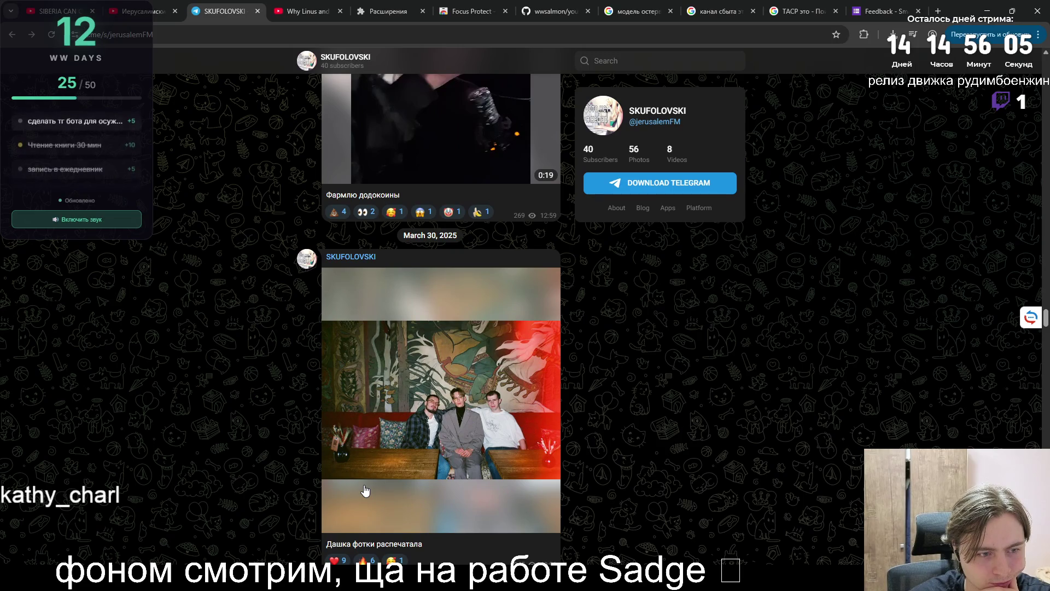
- Scroll back to the February 9, 2025 posts, then close the Telegram preview tab
scroll(365, 489, up, 15)
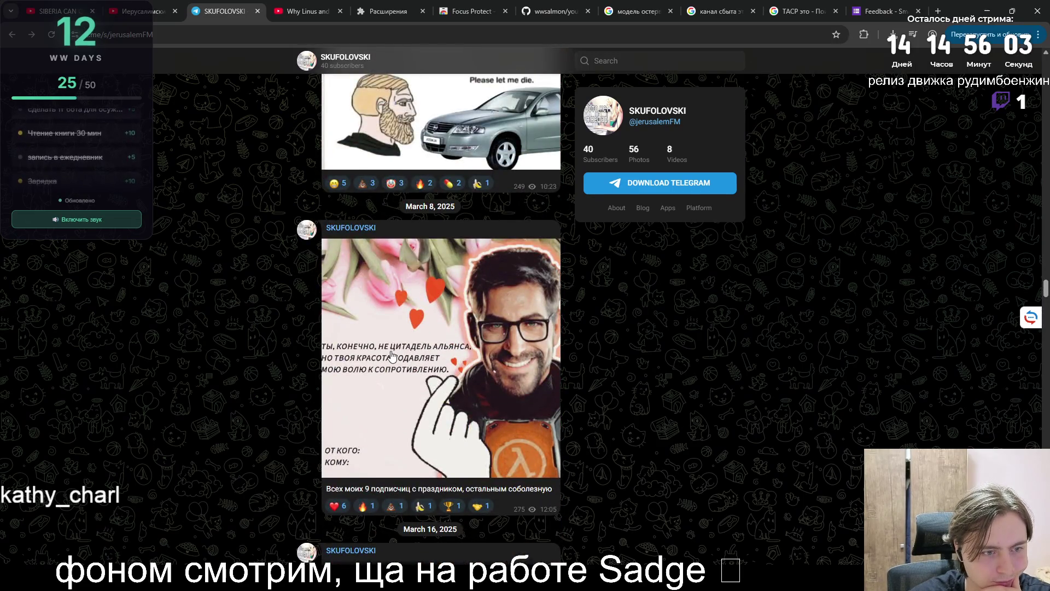
scroll(392, 356, up, 5)
scroll(381, 354, up, 5)
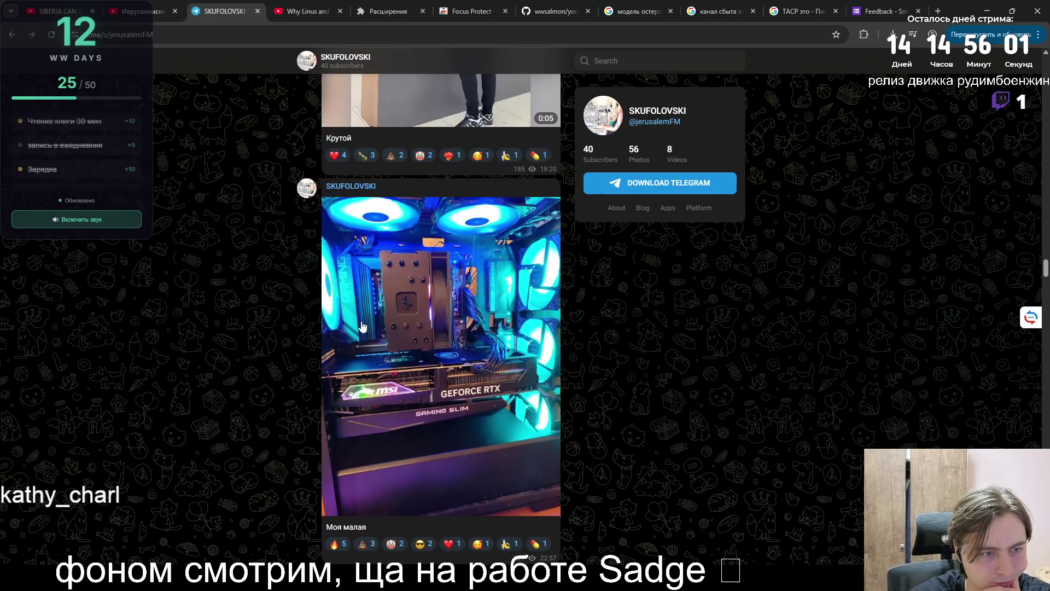
scroll(366, 300, down, 2)
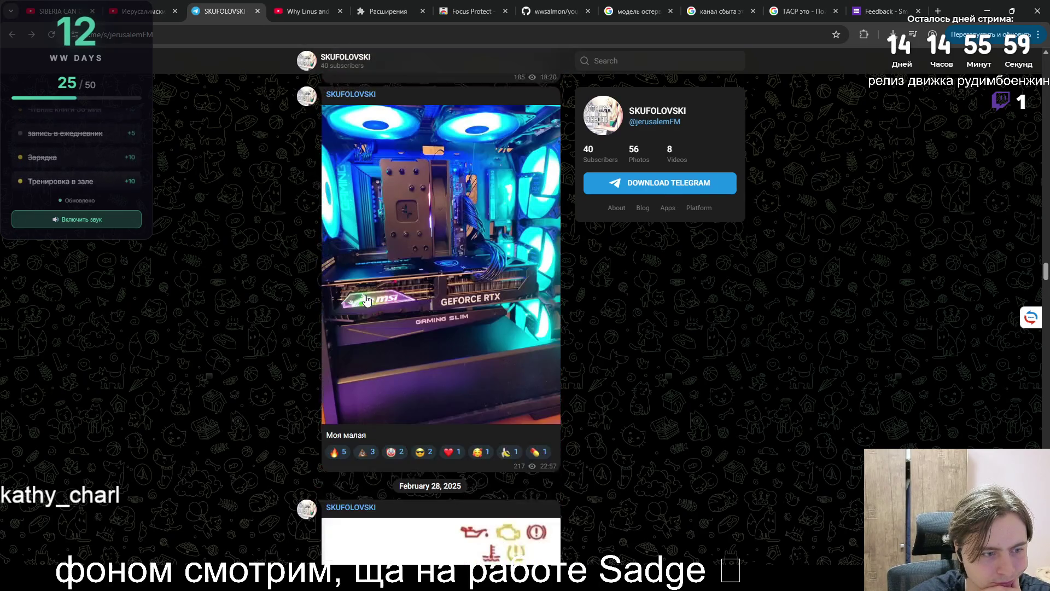
scroll(366, 301, up, 6)
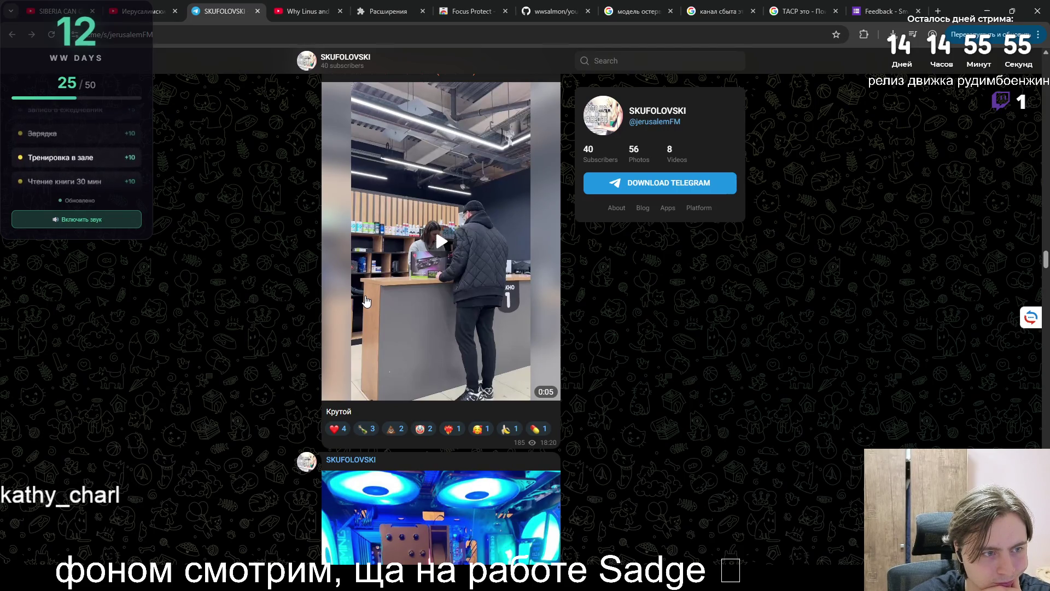
scroll(366, 300, up, 8)
scroll(365, 301, up, 5)
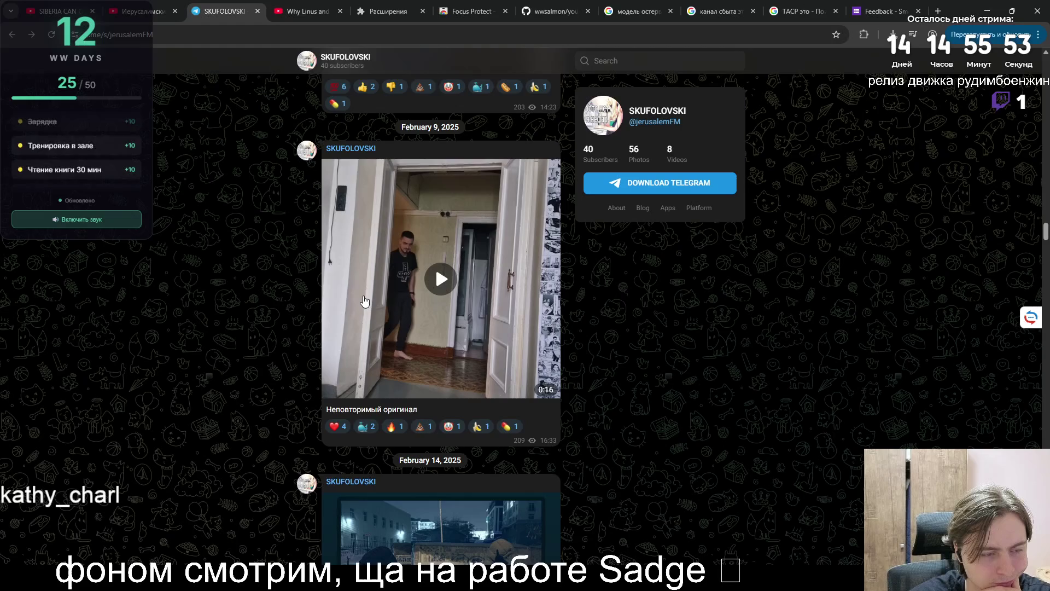
scroll(357, 279, up, 5)
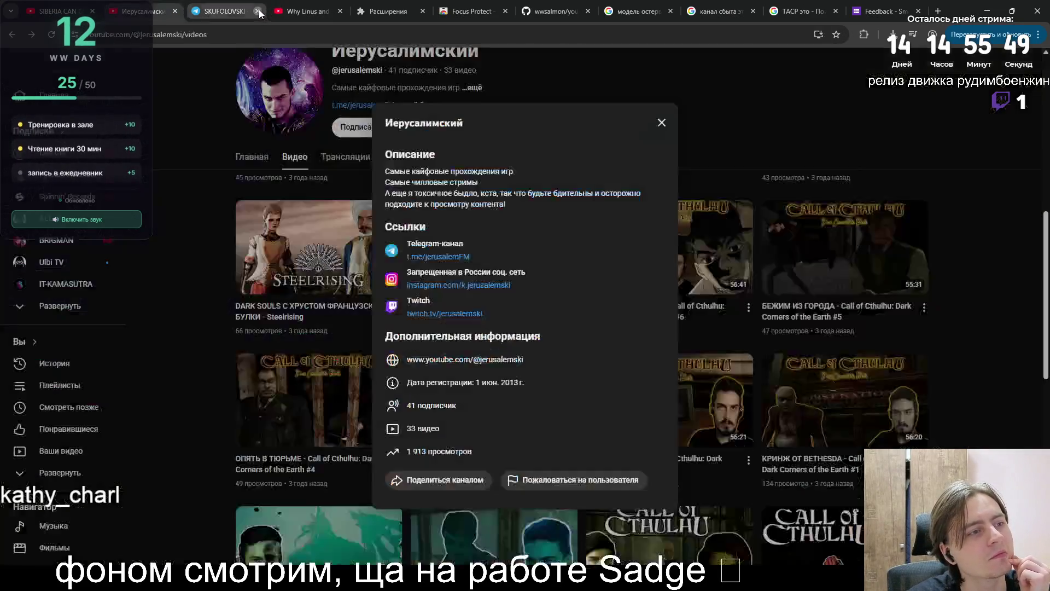
click(257, 11)
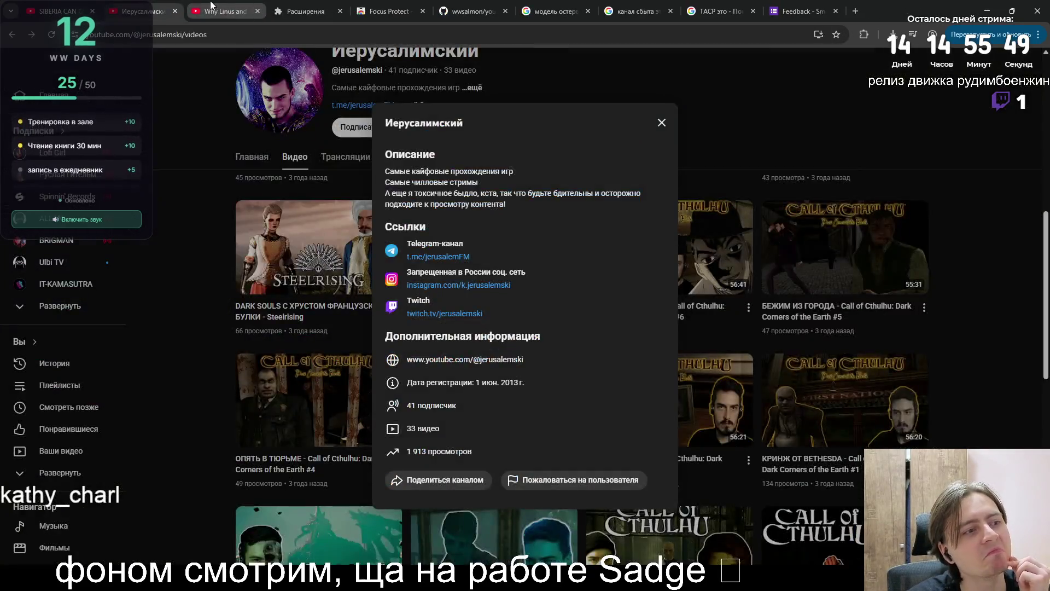
- Return to the SIBERIA CAN CODE – Frontend tab and browse its Главная home page rows
click(210, 1)
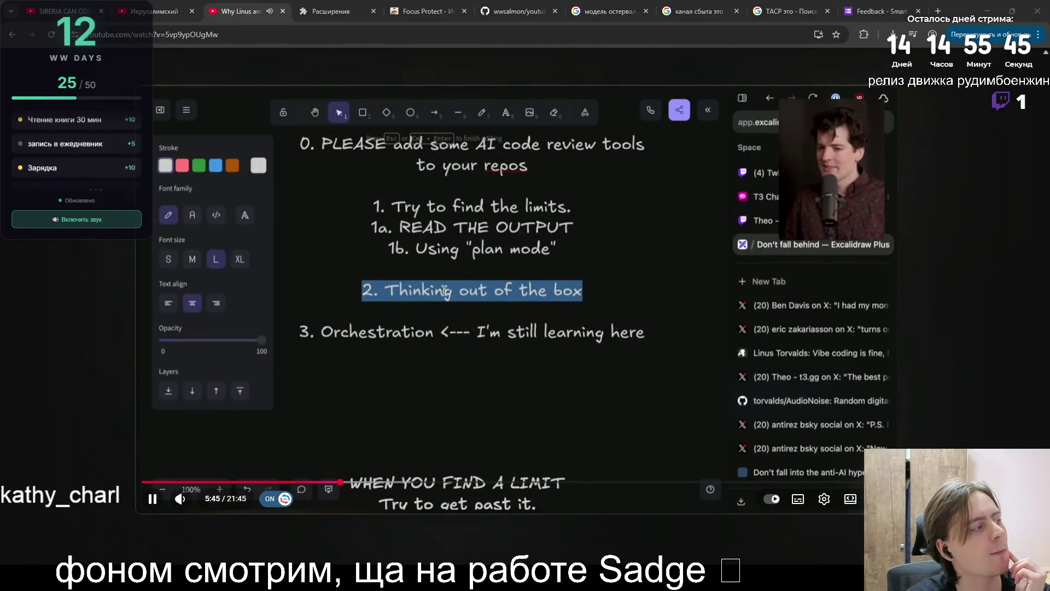
click(60, 11)
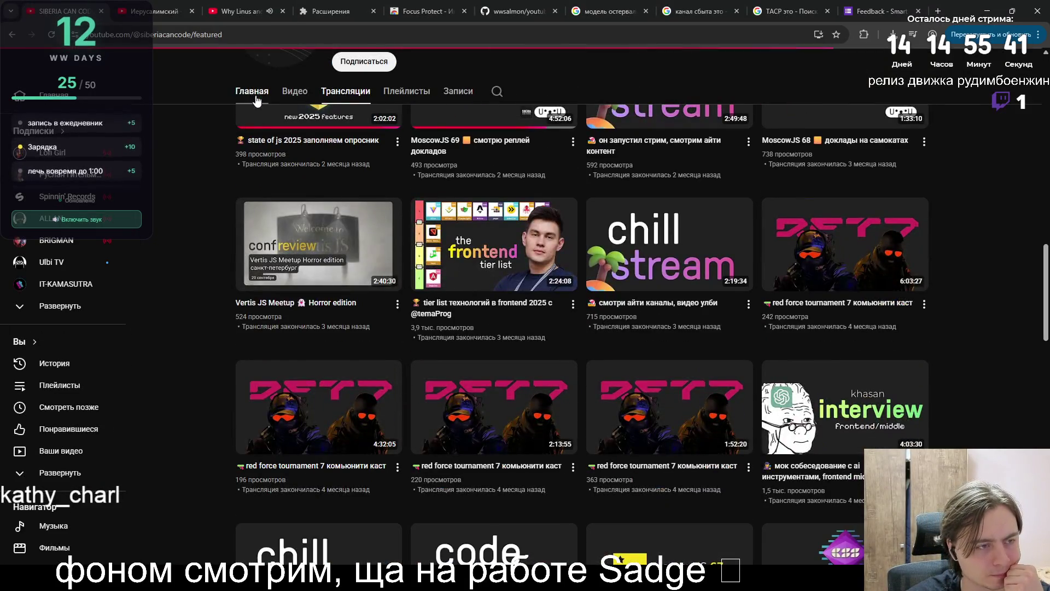
click(250, 91)
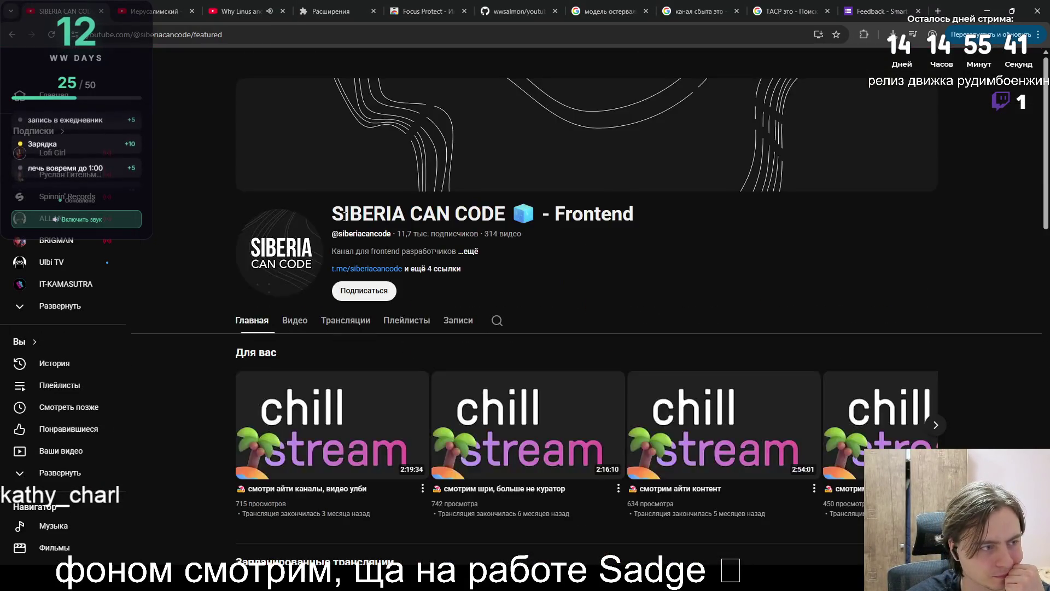
scroll(345, 215, down, 10)
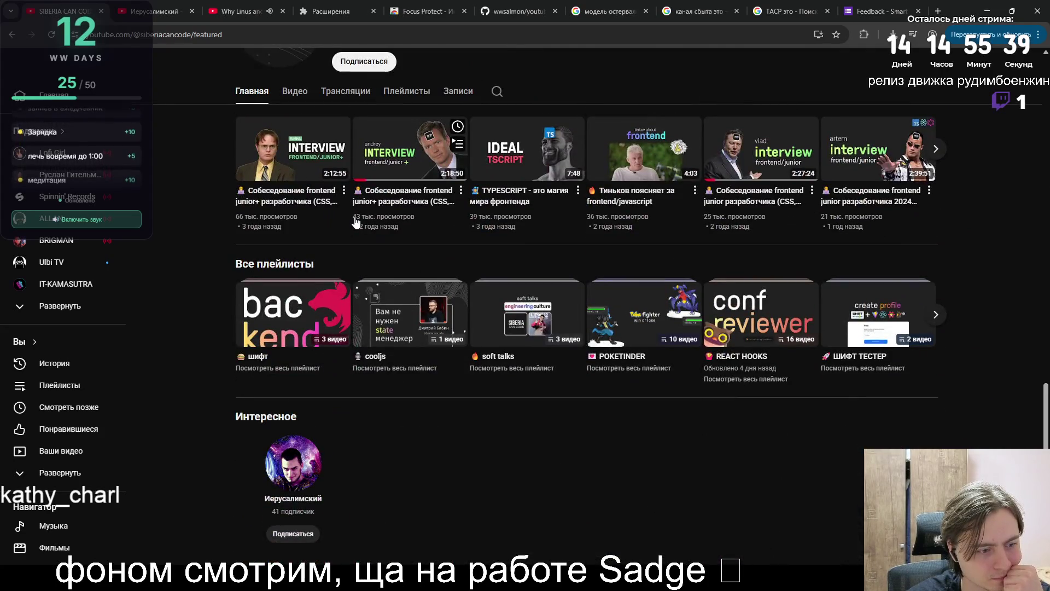
scroll(354, 221, up, 10)
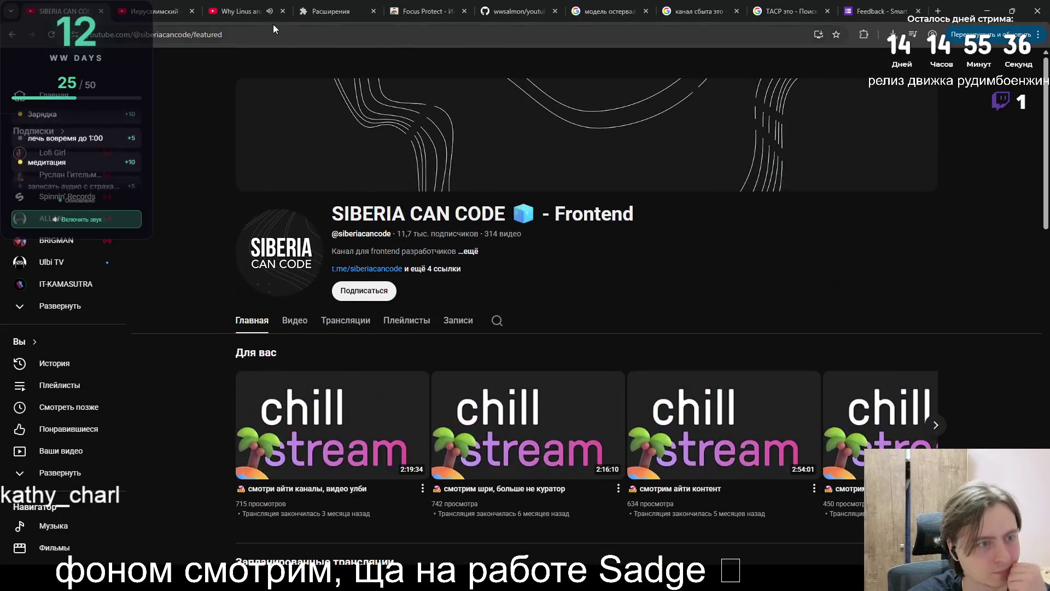
- Return to the 'Why Linus' video tab and toggle its playback
click(261, 10)
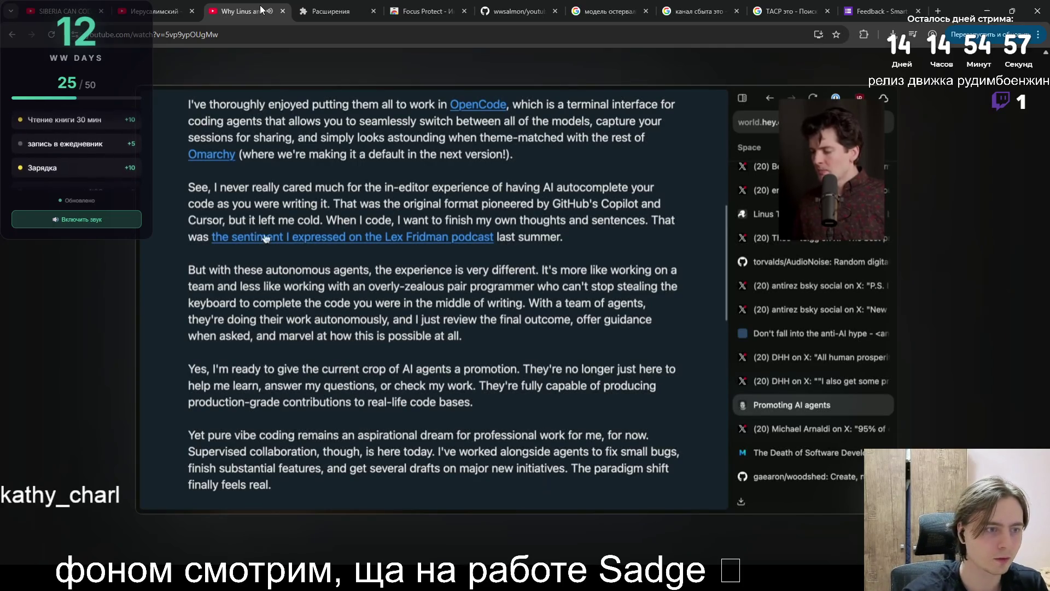
click(617, 161)
click(937, 11)
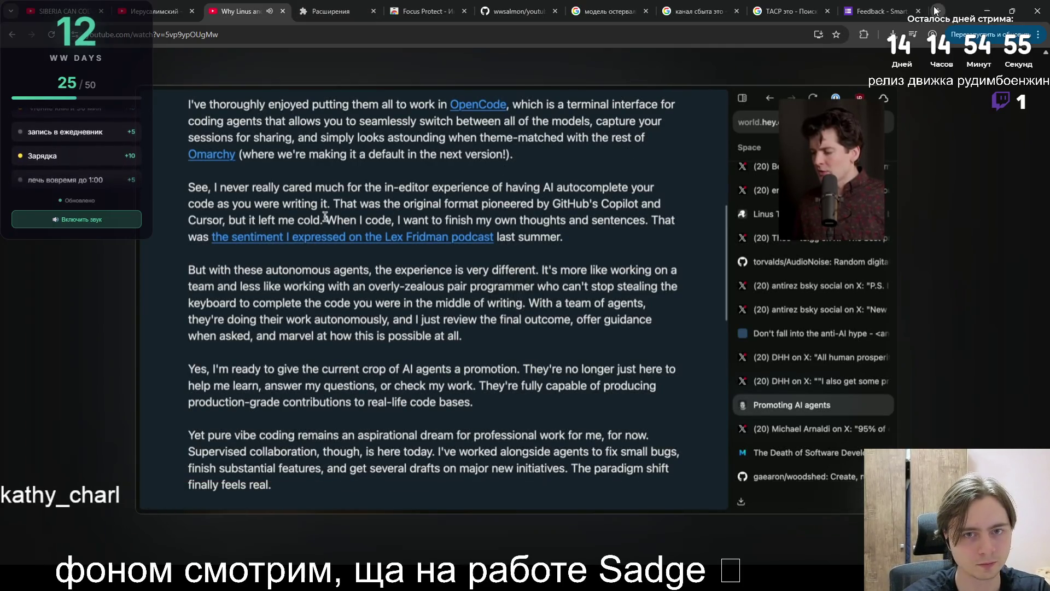
- Search Google for DHH and open the Russian Wikipedia article on Давид Хейнемейер Ханссон
text(DHH)
key(Return)
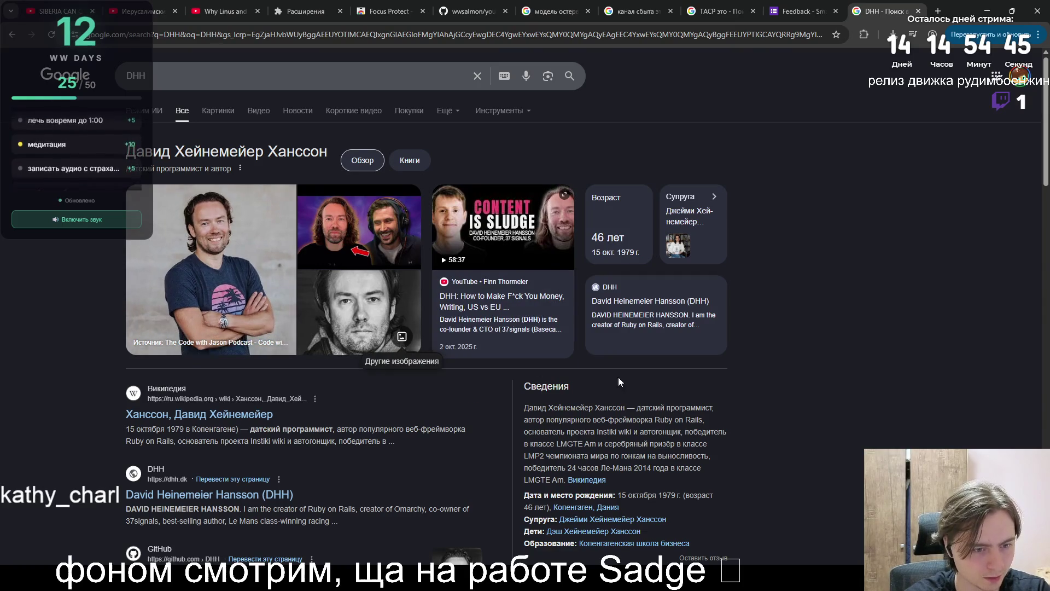
mouse_move(636, 408)
mouse_down()
mouse_move(610, 419)
mouse_move(703, 420)
mouse_move(560, 432)
mouse_move(683, 432)
mouse_move(576, 444)
mouse_move(621, 444)
mouse_move(530, 466)
mouse_move(699, 456)
mouse_move(564, 468)
mouse_move(677, 469)
mouse_move(676, 482)
mouse_up()
click(598, 469)
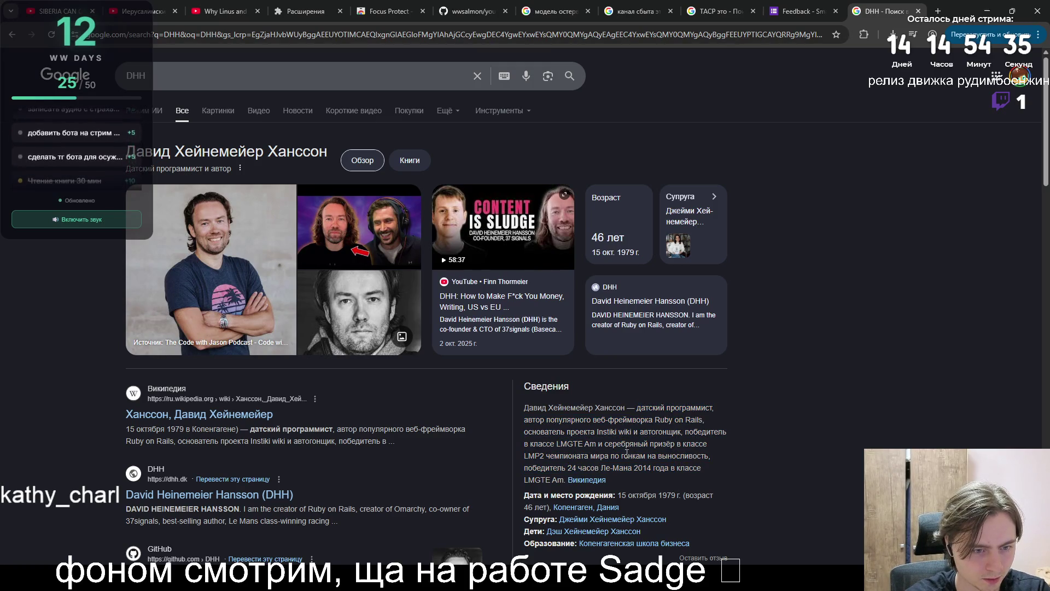
click(595, 480)
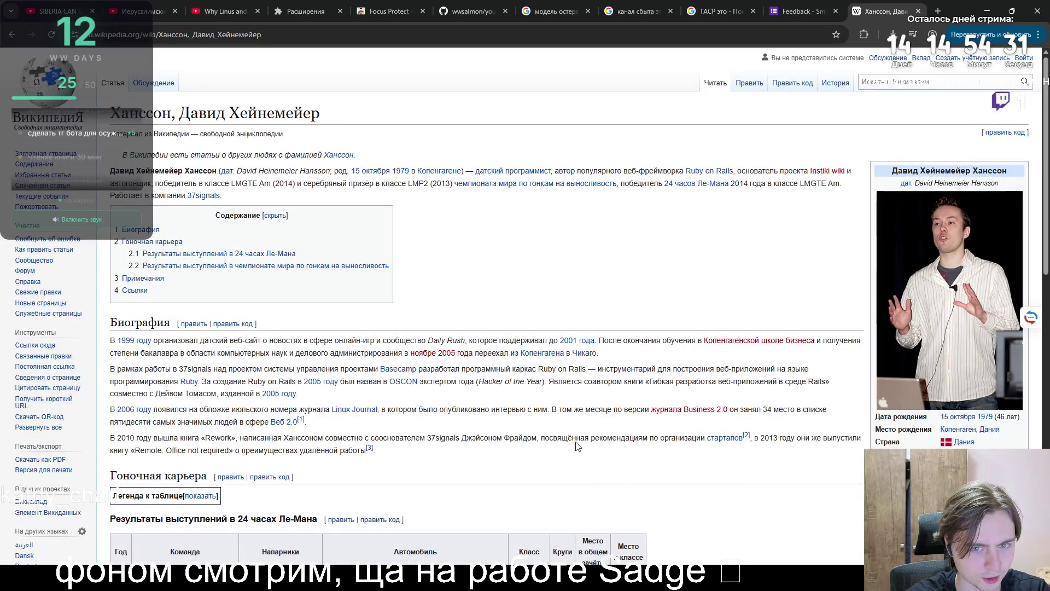
scroll(570, 427, down, 4)
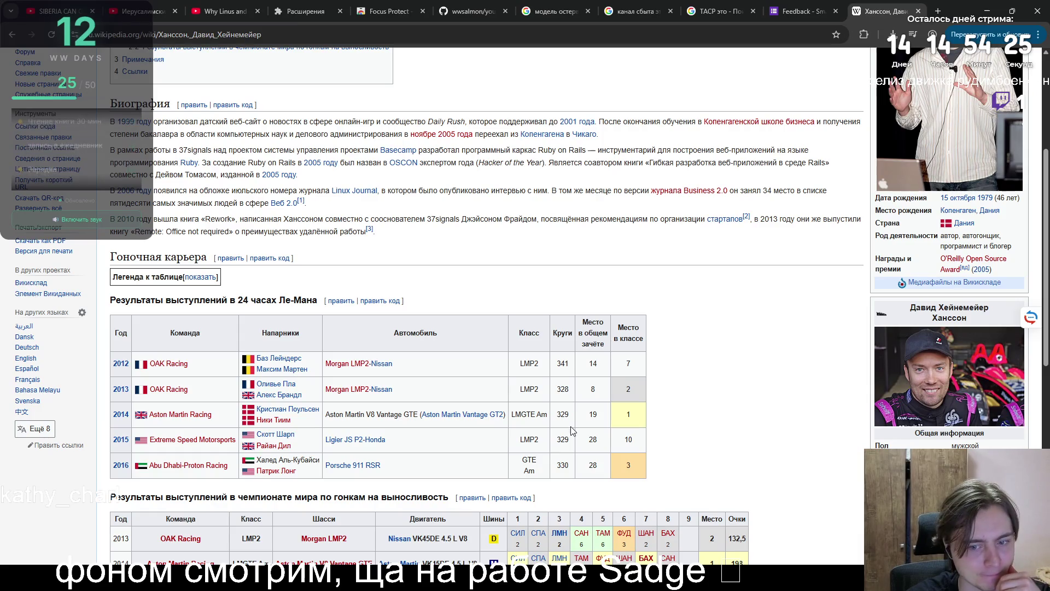
scroll(571, 431, down, 2)
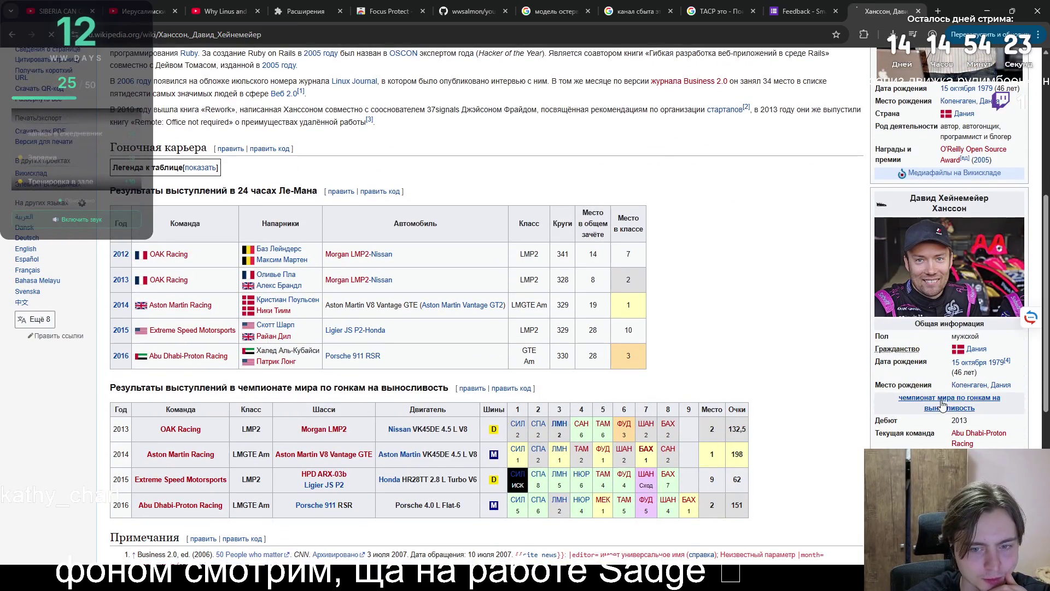
click(942, 405)
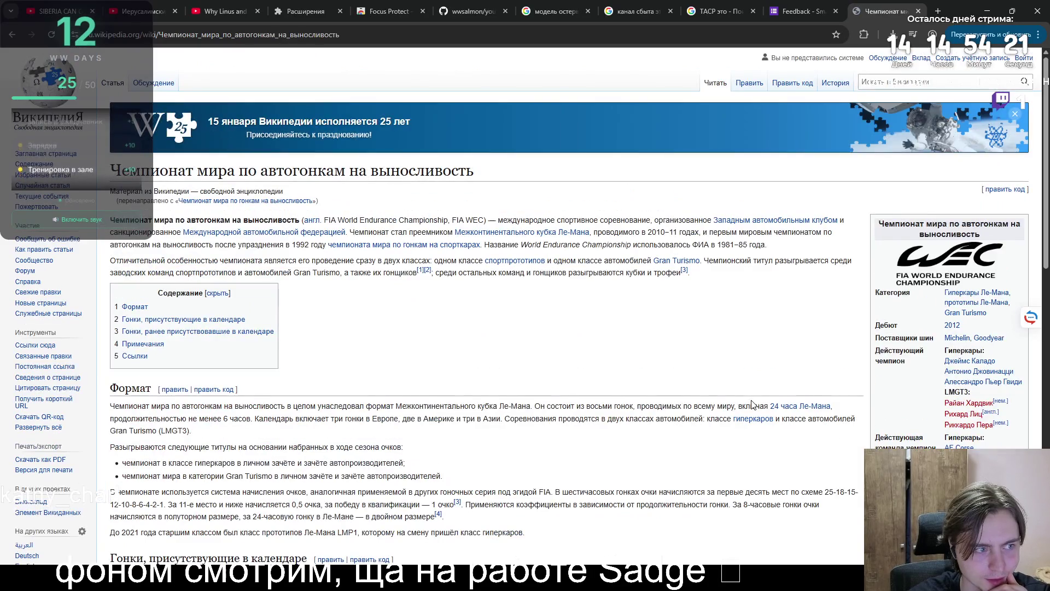
scroll(750, 396, down, 12)
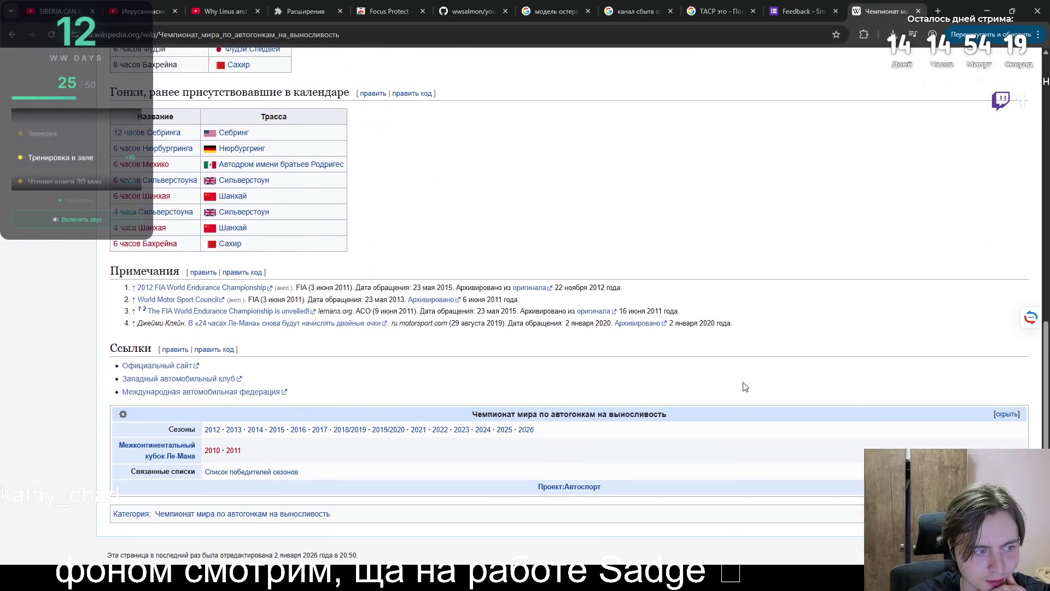
scroll(745, 387, up, 3)
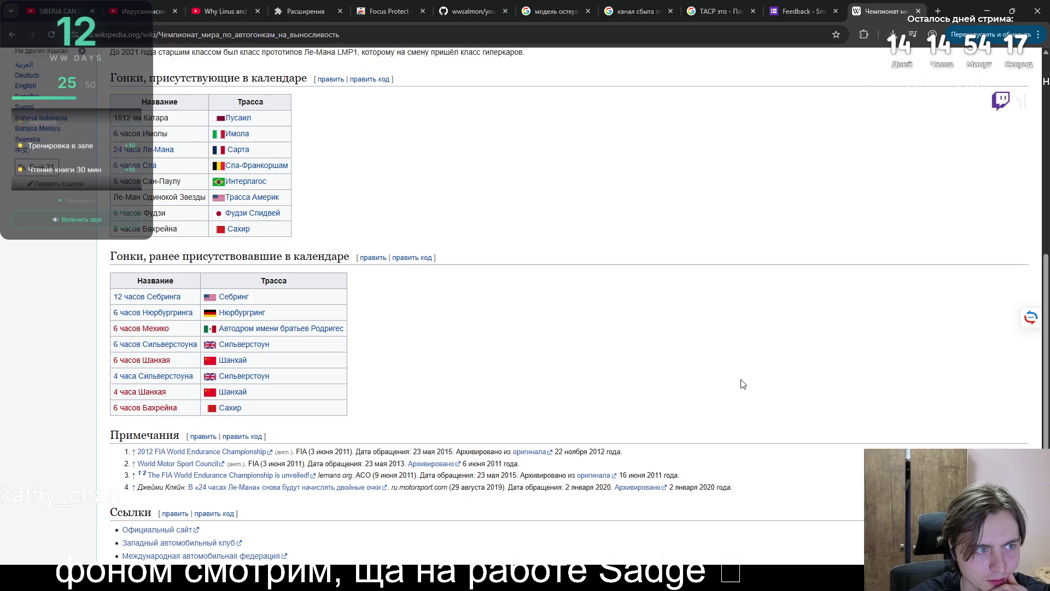
key(alt+Left)
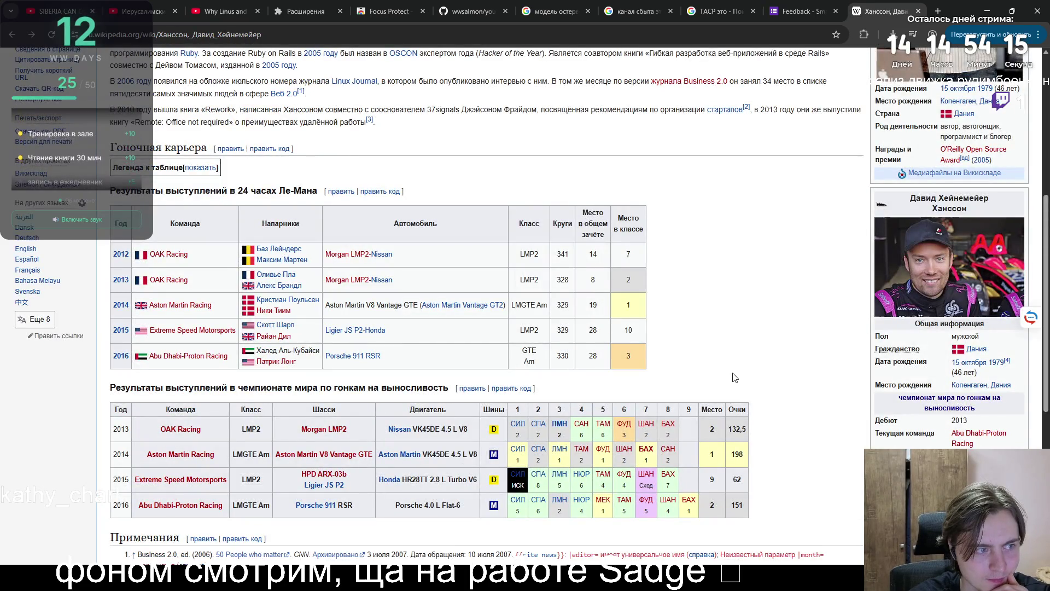
scroll(732, 379, down, 3)
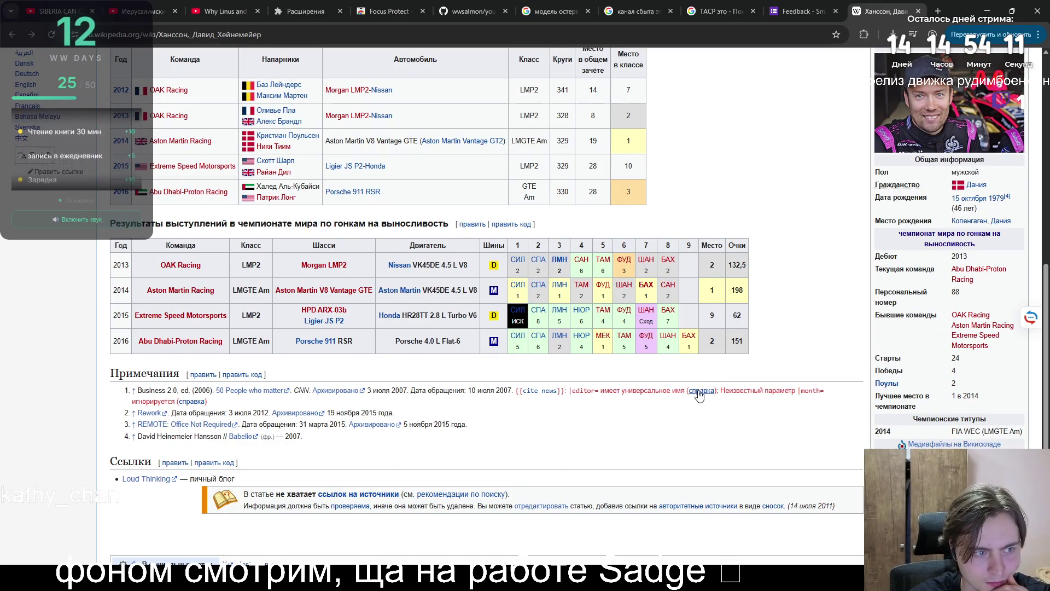
scroll(695, 395, down, 3)
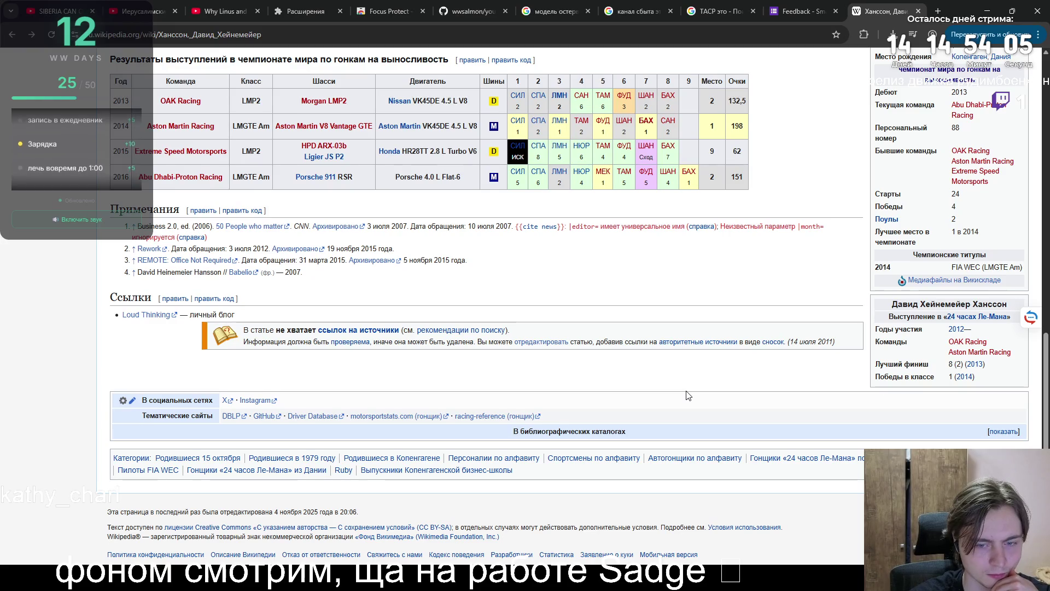
scroll(677, 397, up, 15)
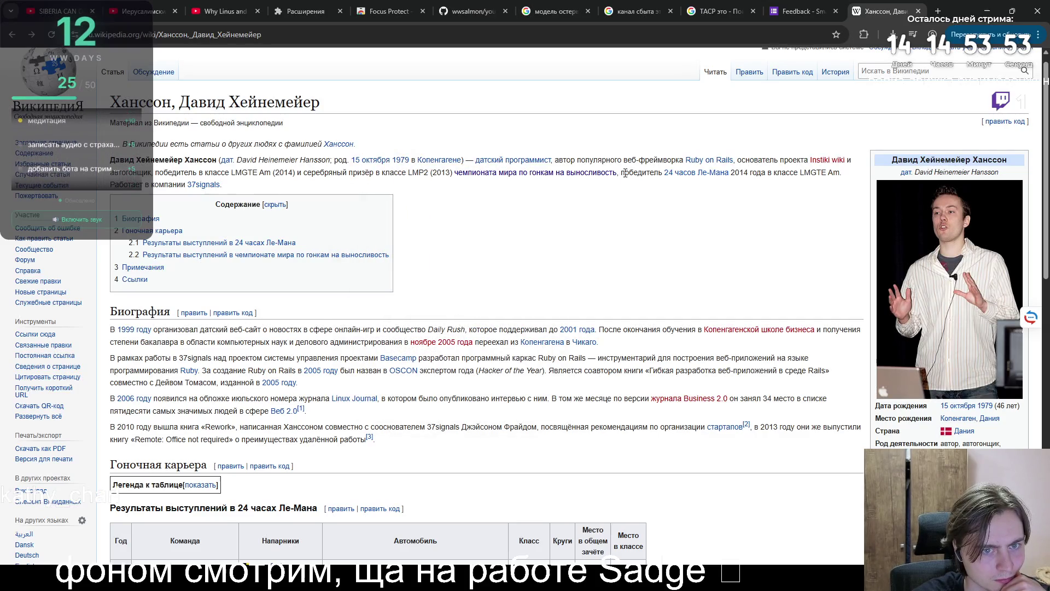
click(918, 11)
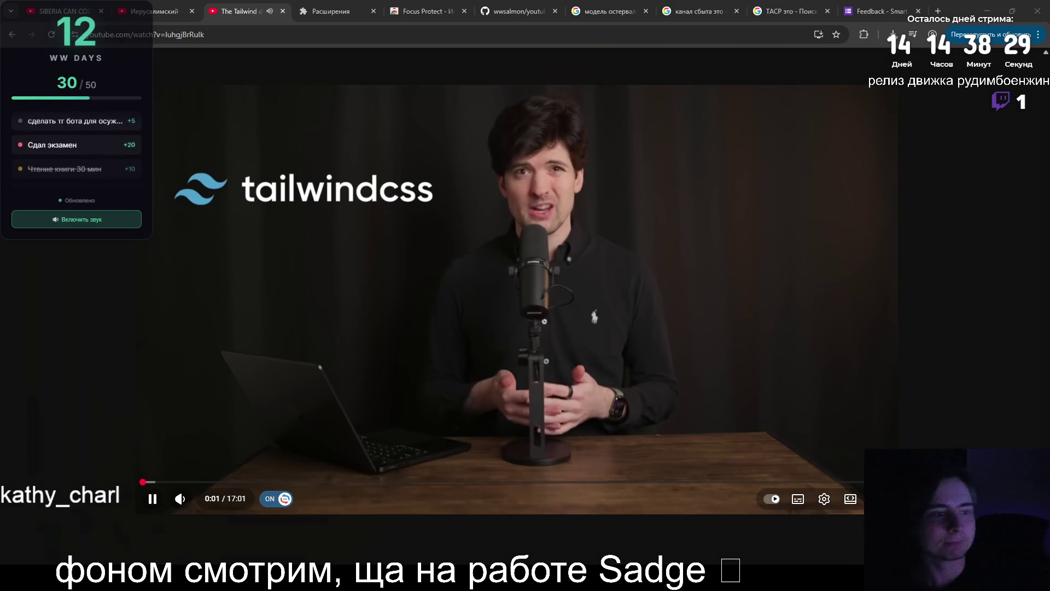
- Switch to the Иерусалимский channel page tab
click(147, 488)
- Close the Tailwind tab and the channel details, returning to the SIBERIA CAN CODE channel page
click(159, 11)
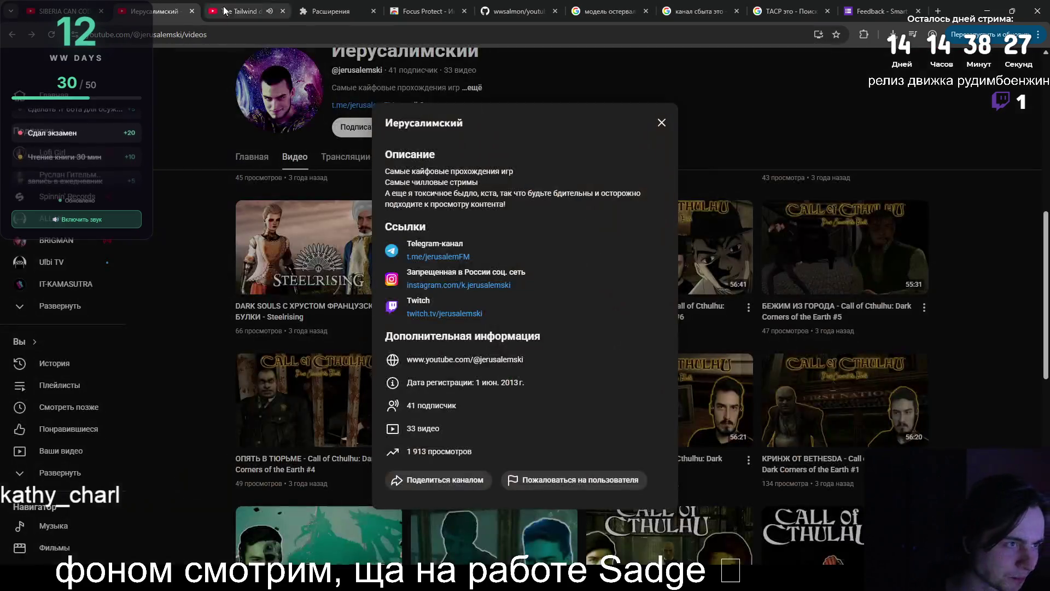
click(282, 11)
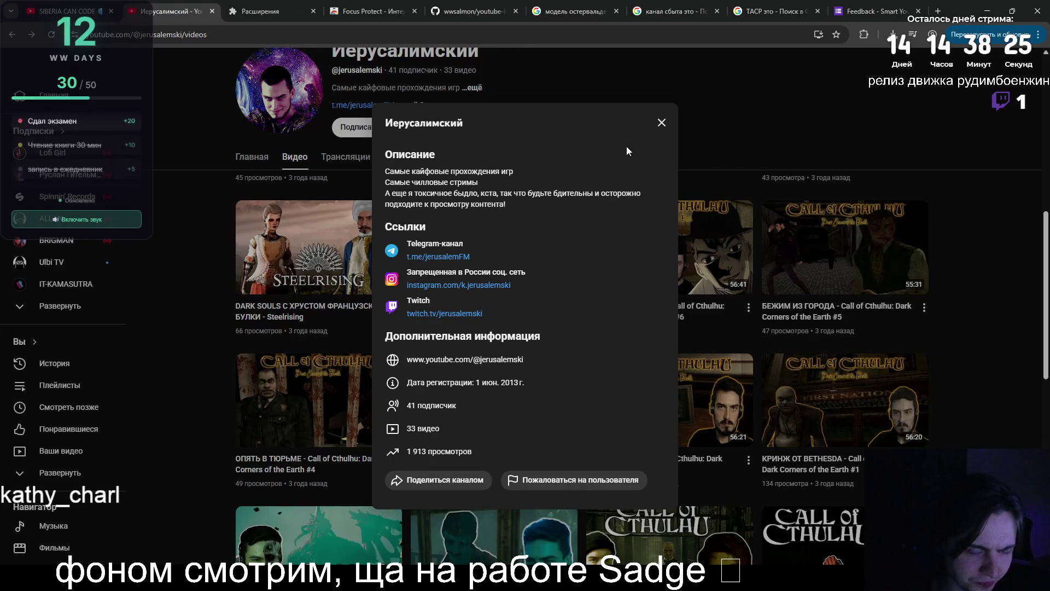
click(662, 123)
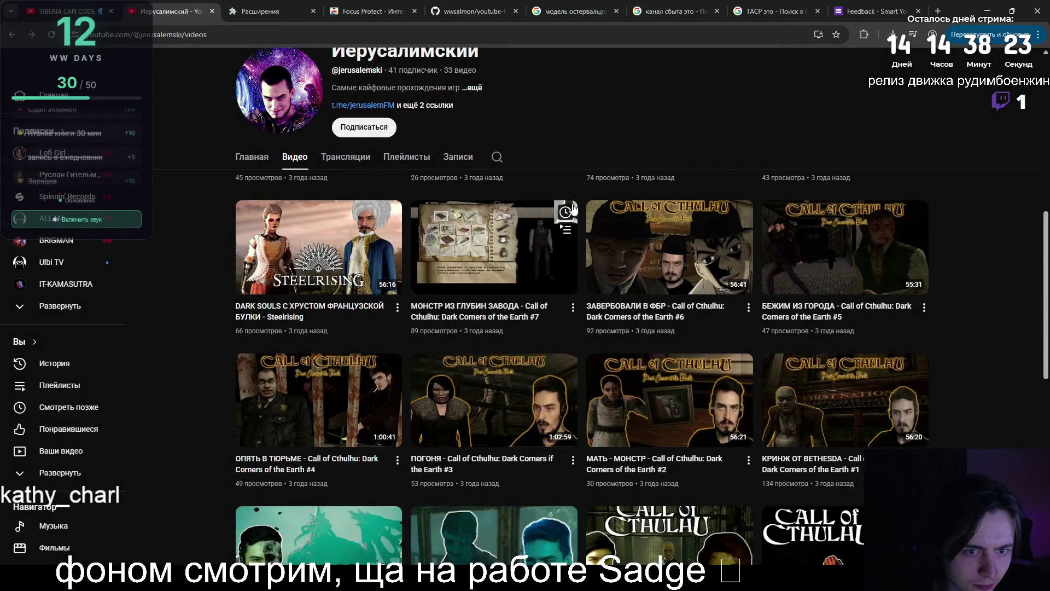
scroll(585, 174, up, 5)
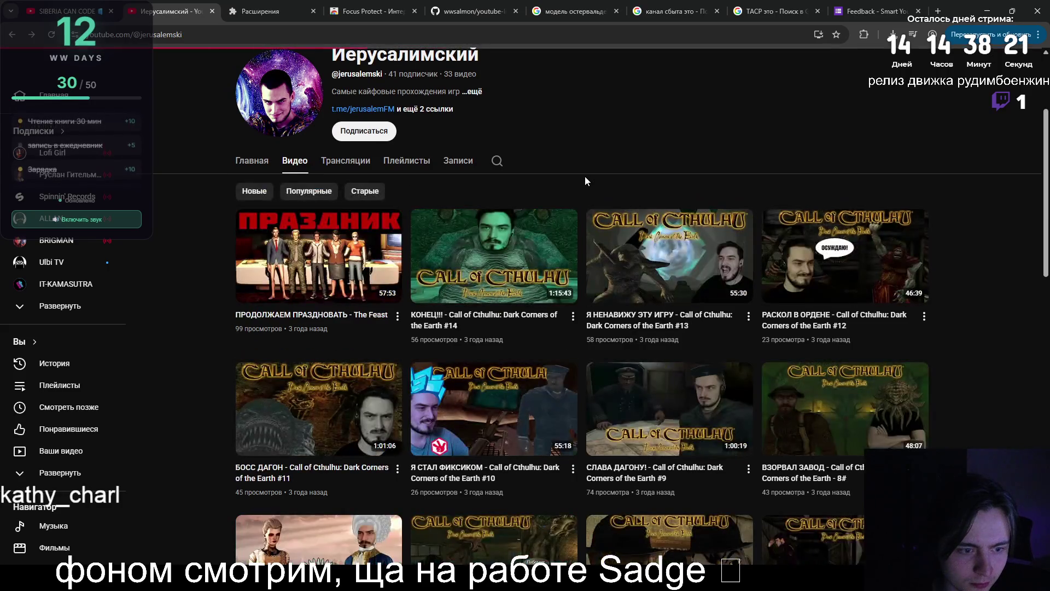
key(alt+Left)
key(alt+Left)
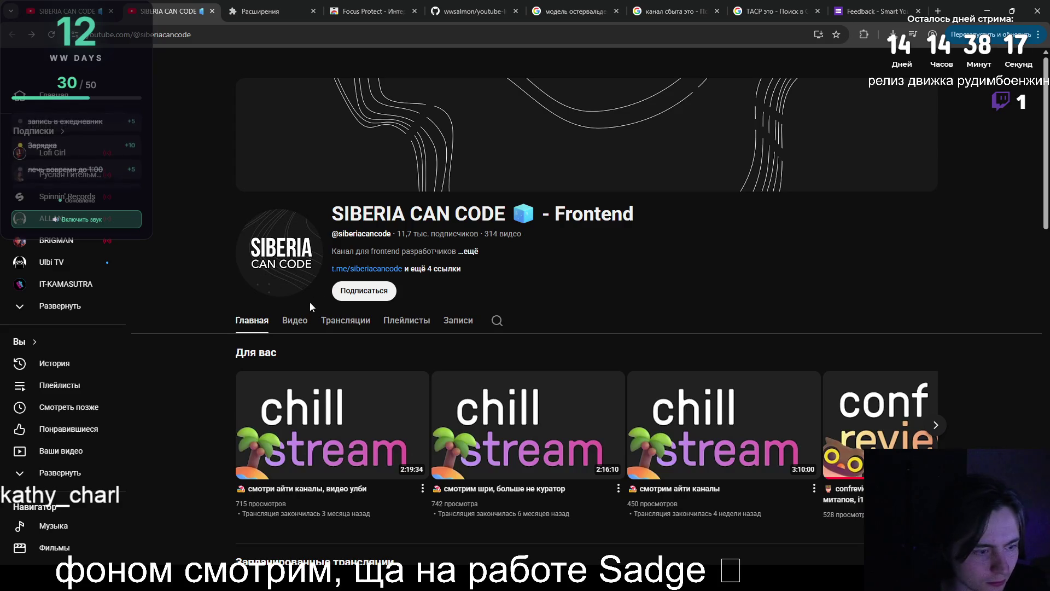
- Open the Трансляции list and play the 'Я.Субботник по разработке интерфейсов' stream
click(301, 322)
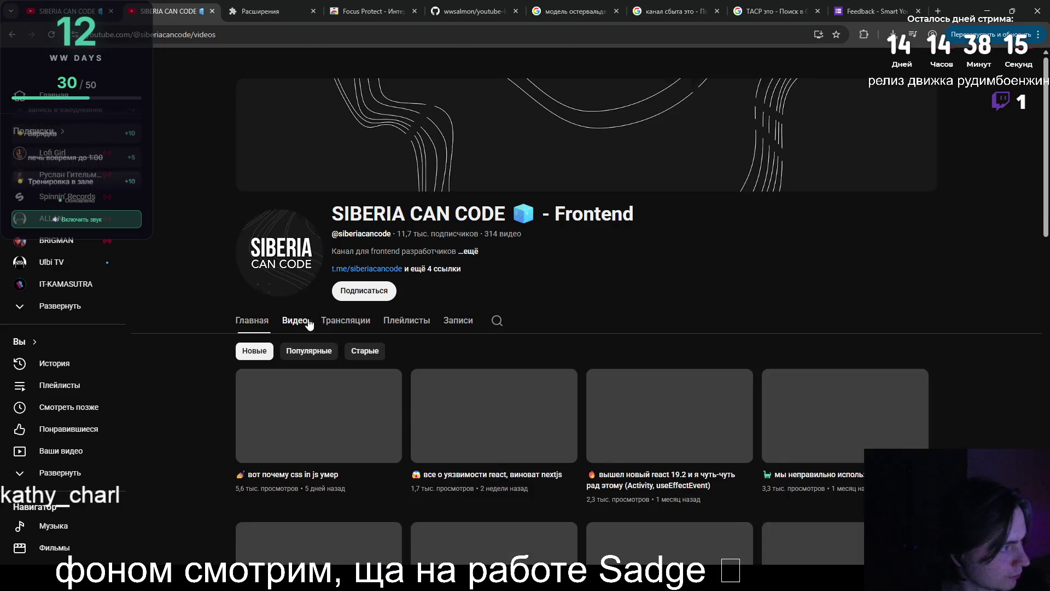
click(323, 324)
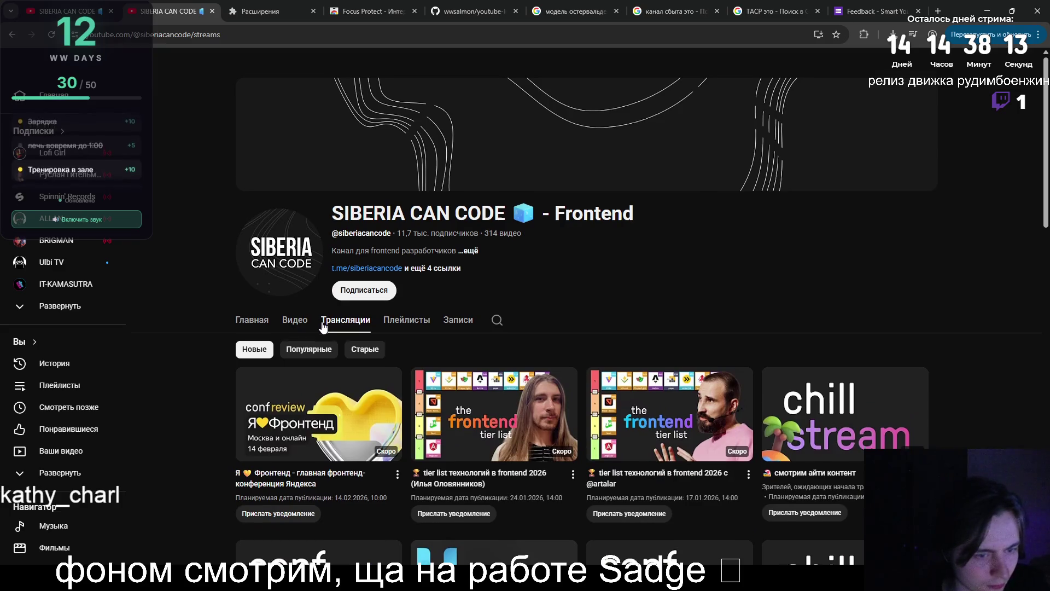
scroll(323, 328, down, 4)
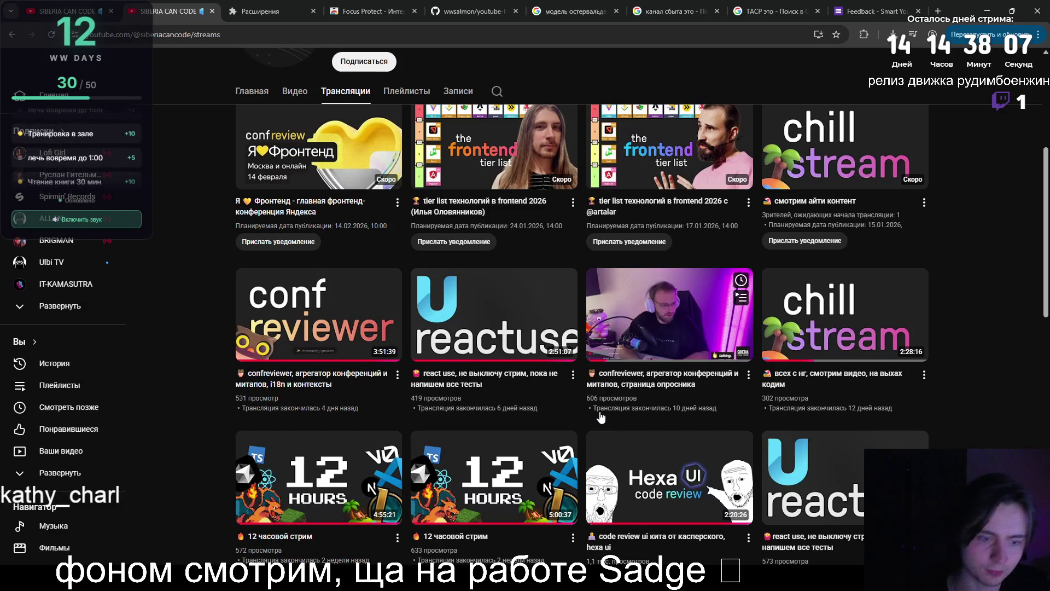
scroll(619, 390, down, 5)
scroll(619, 390, down, 3)
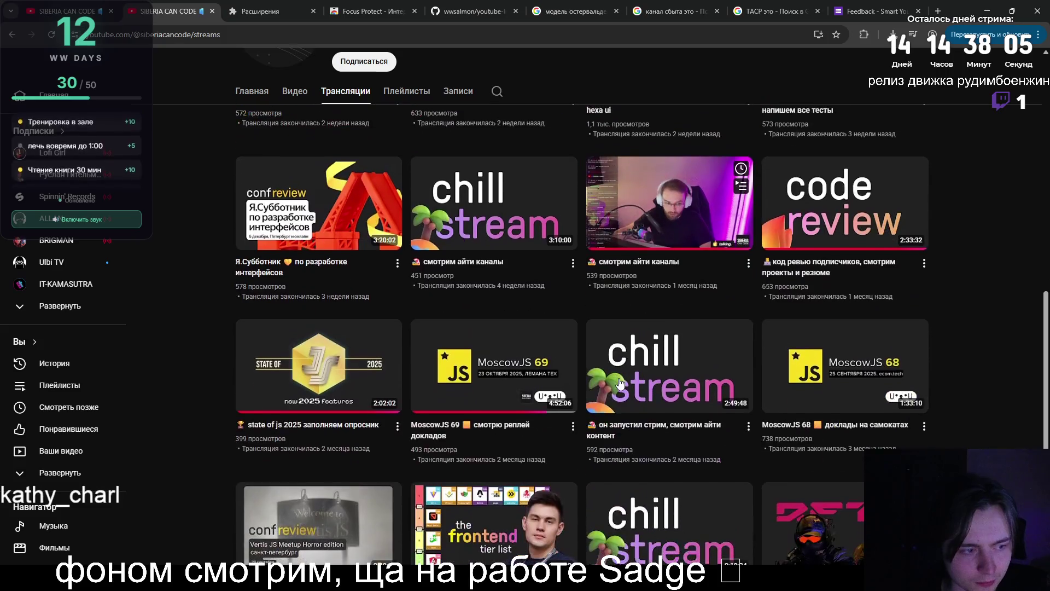
click(279, 229)
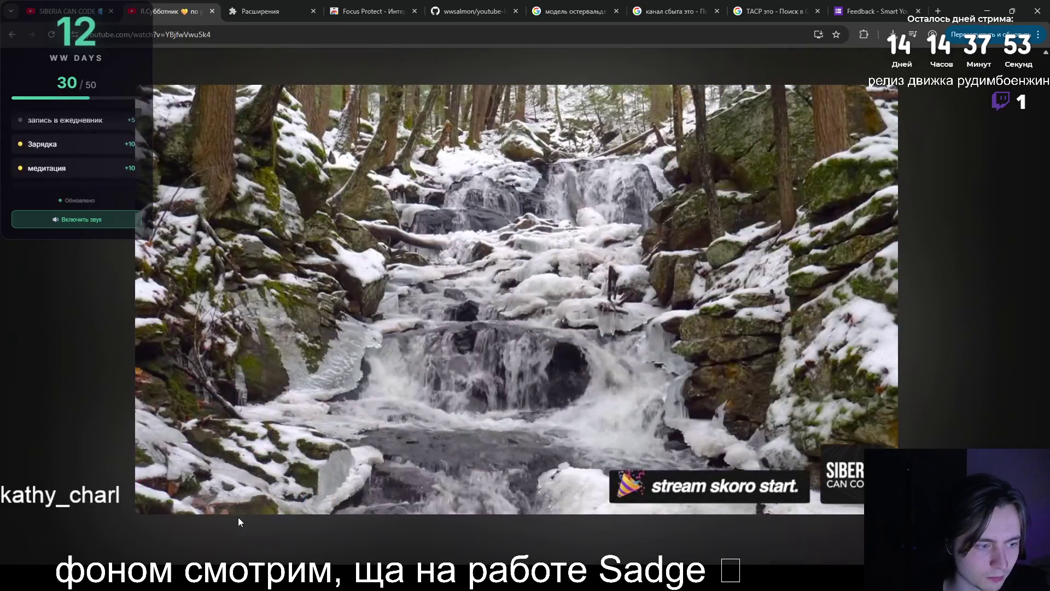
- Jump ahead past the stream-starting-soon intro to the two hosts speaking on stage
key(l)
key(l)
key(l)
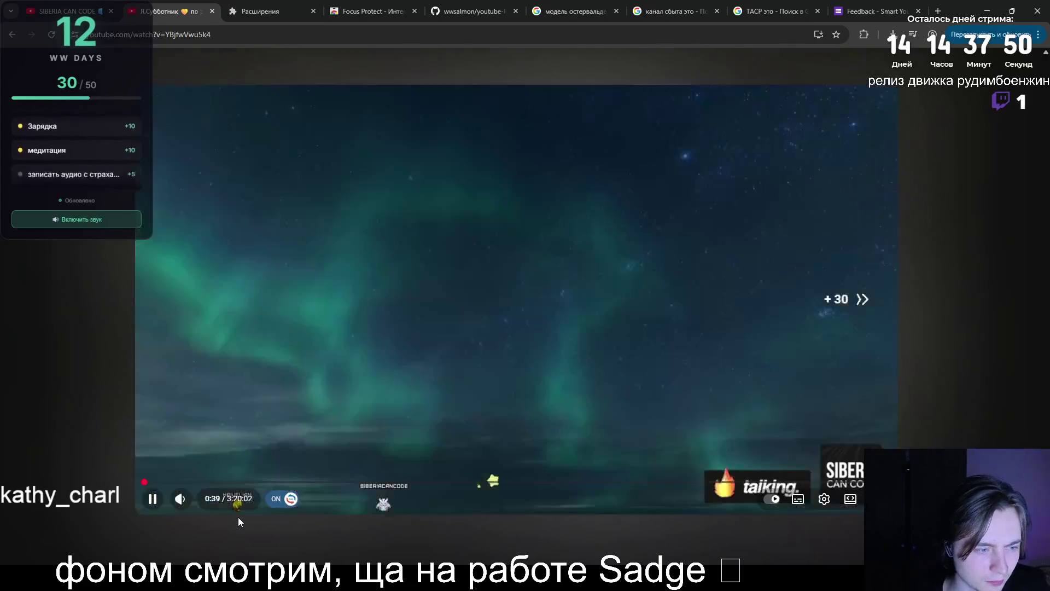
key(Right)
key(Right)
key(Right)
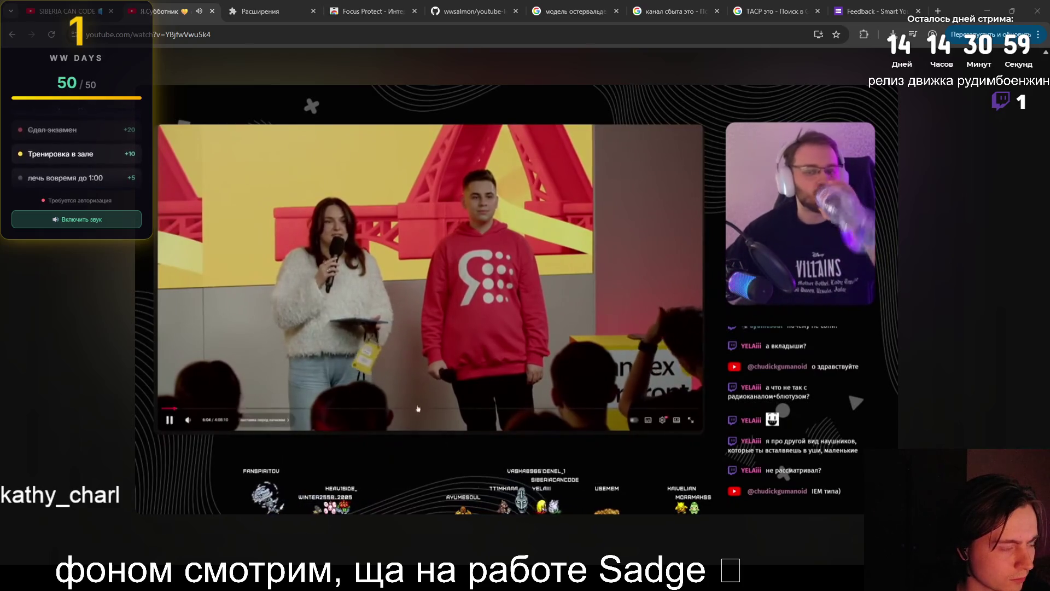
- Choose a different value from the player's Playback speed settings
click(664, 423)
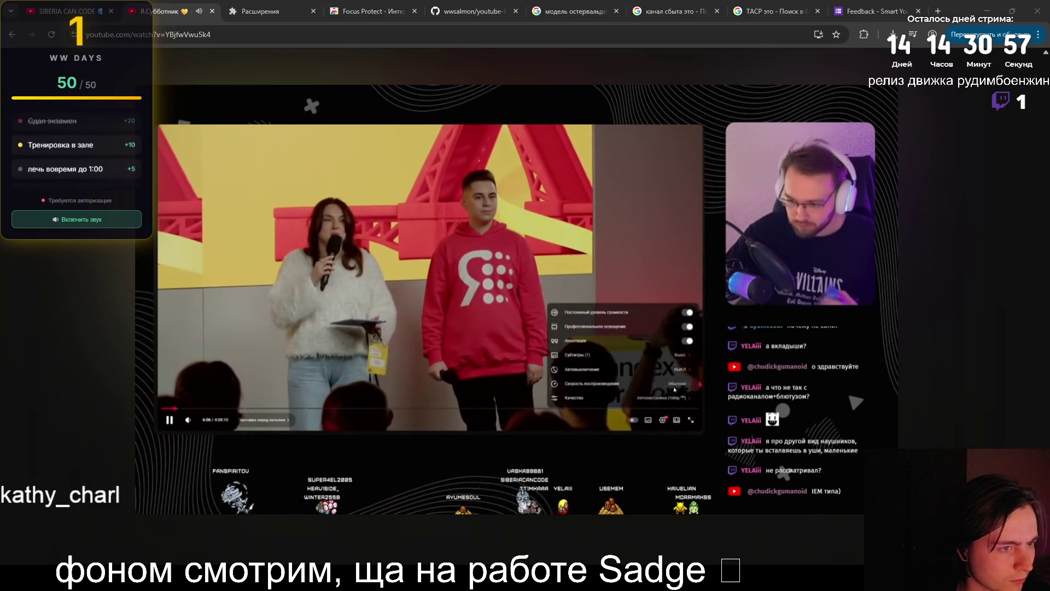
click(594, 383)
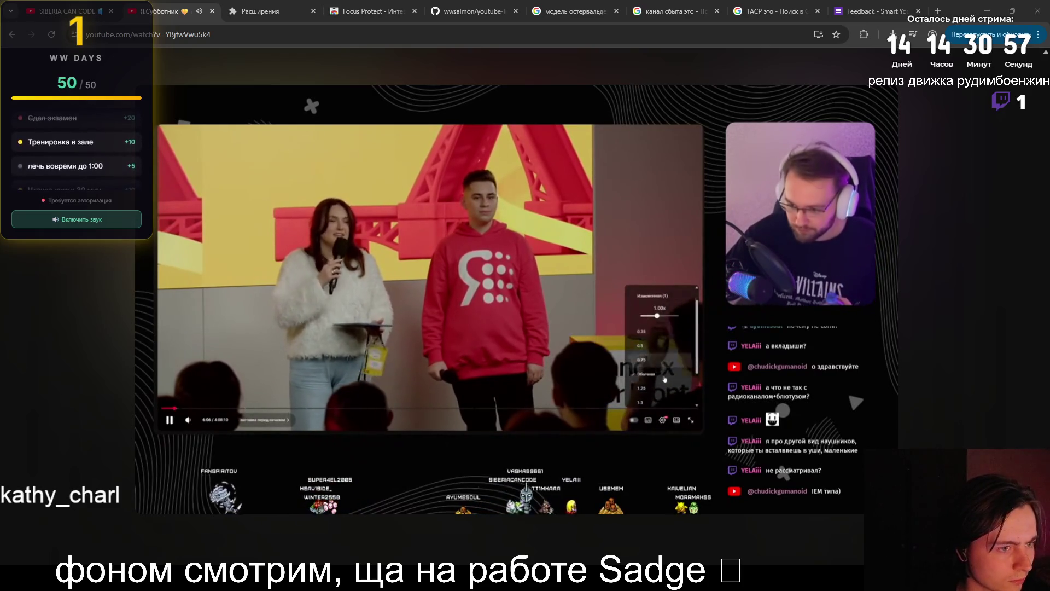
click(602, 400)
click(503, 336)
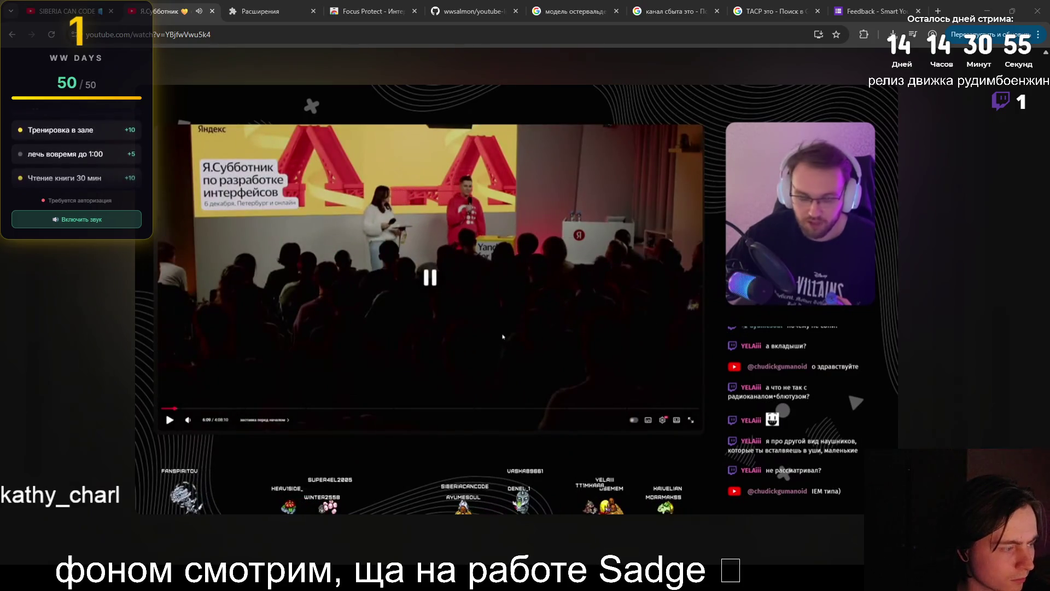
- Toggle play and pause a few times, leaving the video paused at about 6:22
click(498, 334)
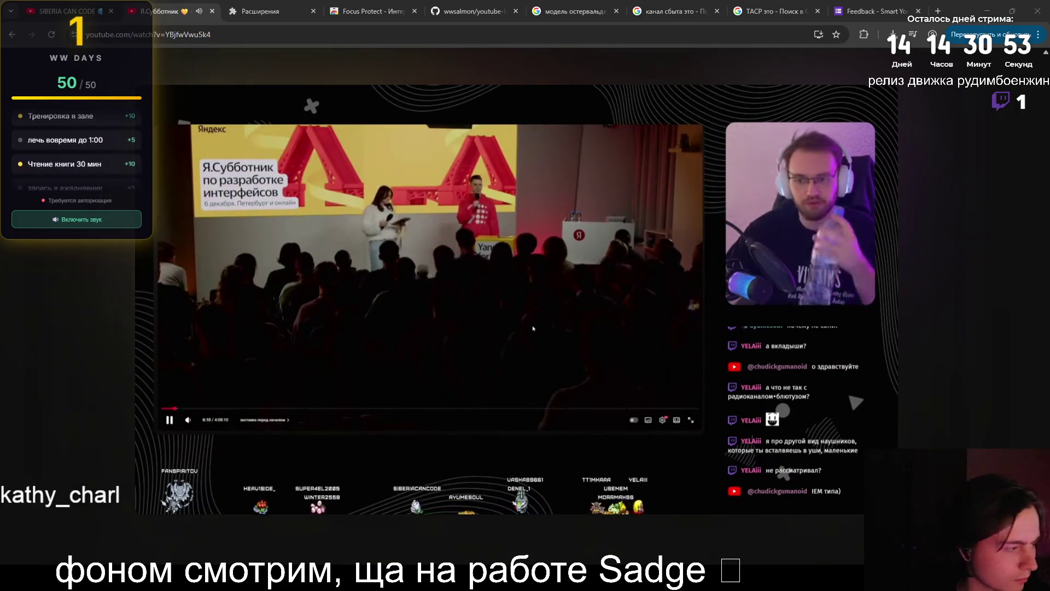
click(532, 329)
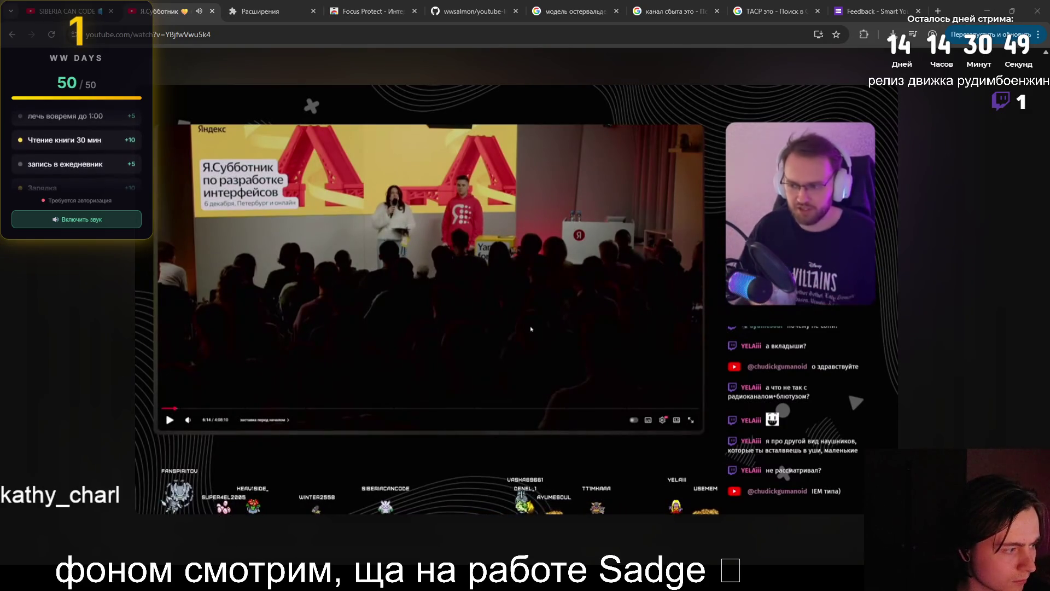
click(562, 301)
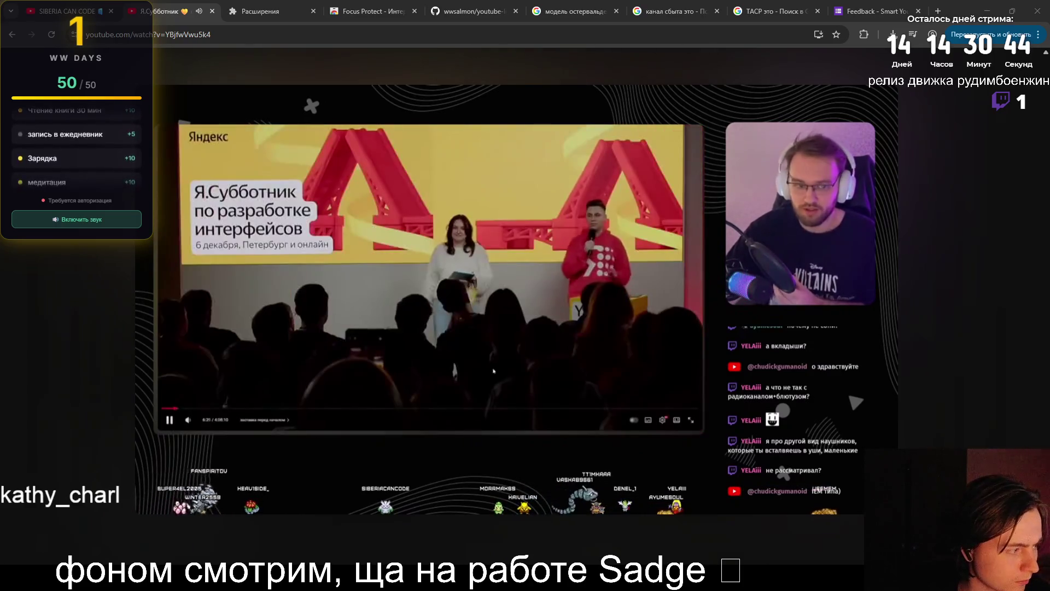
click(498, 350)
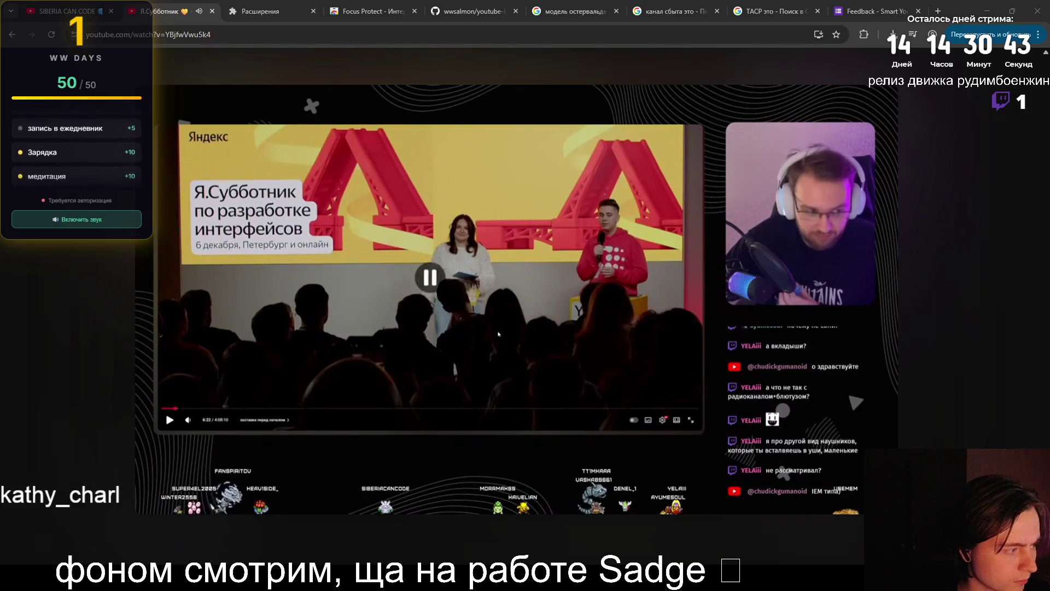